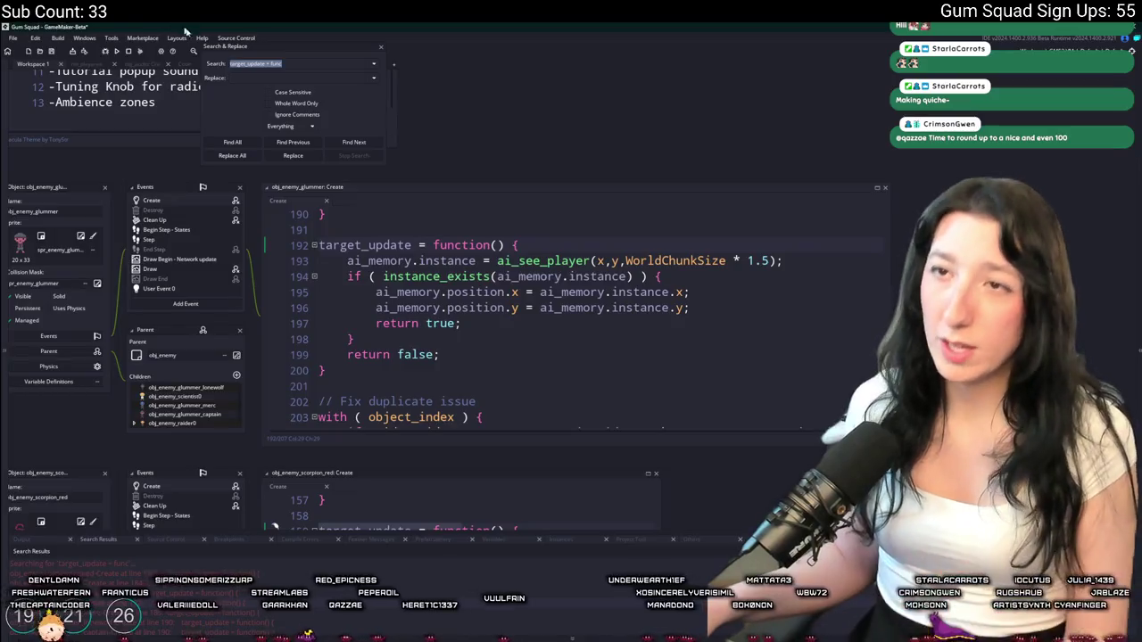
Close Search & Replace and jump to the ai_see_player definition in scr_ai
click(381, 46)
click(581, 260)
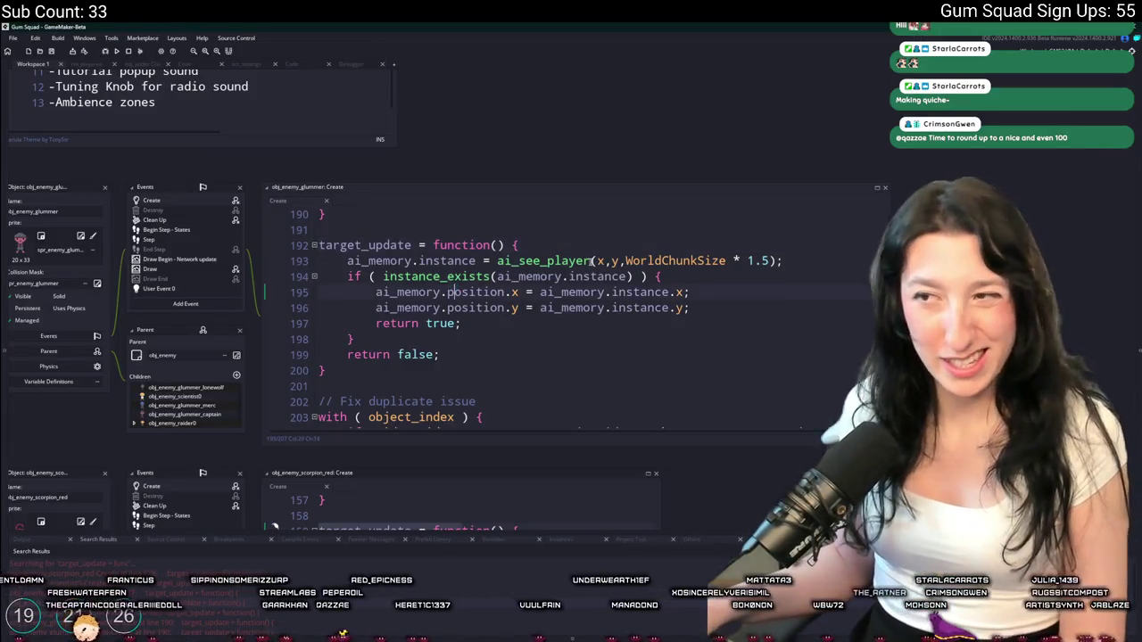
middle_click(564, 260)
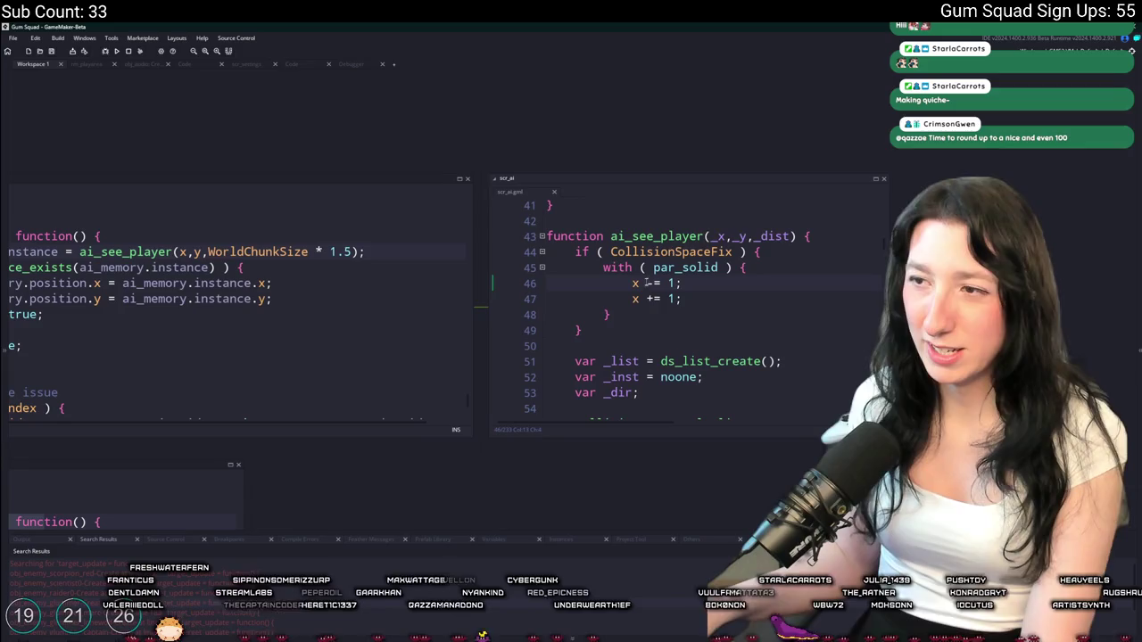
Cut the CollisionSpaceFix block (lines 44–50) out of ai_see_player
drag(630, 324, 575, 254)
click(615, 267)
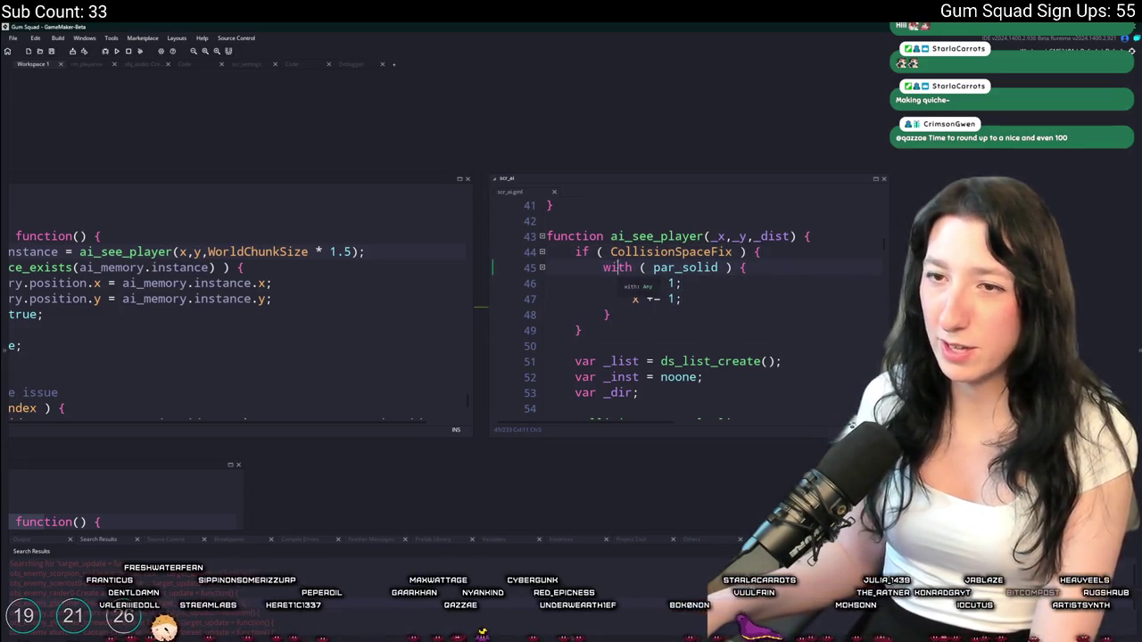
drag(603, 312, 689, 320)
key(Down)
key(Down)
key(Down)
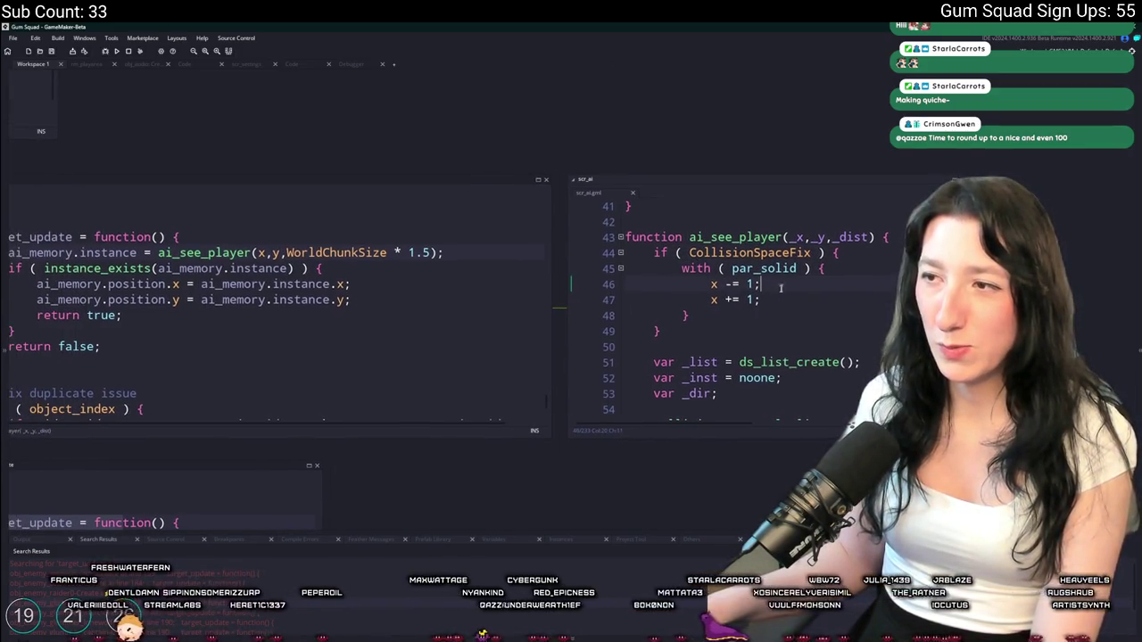
key(shift+Up)
key(shift+Up)
key(shift+Up)
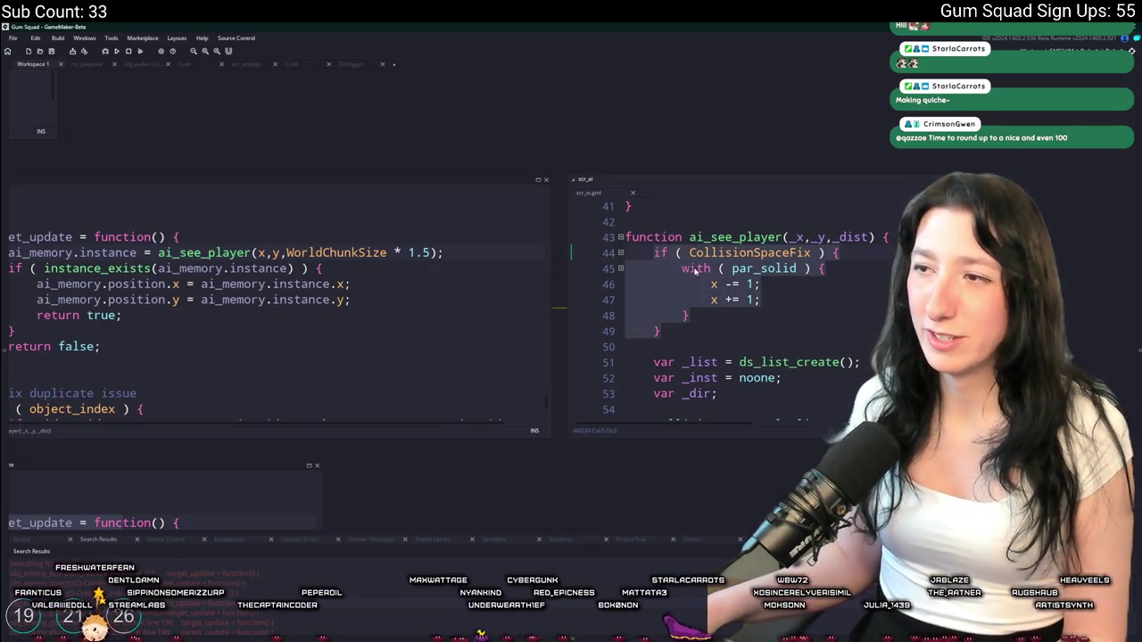
key(Down)
key(Down)
key(shift+Up)
key(shift+Up)
key(shift+Up)
key(ctrl+c)
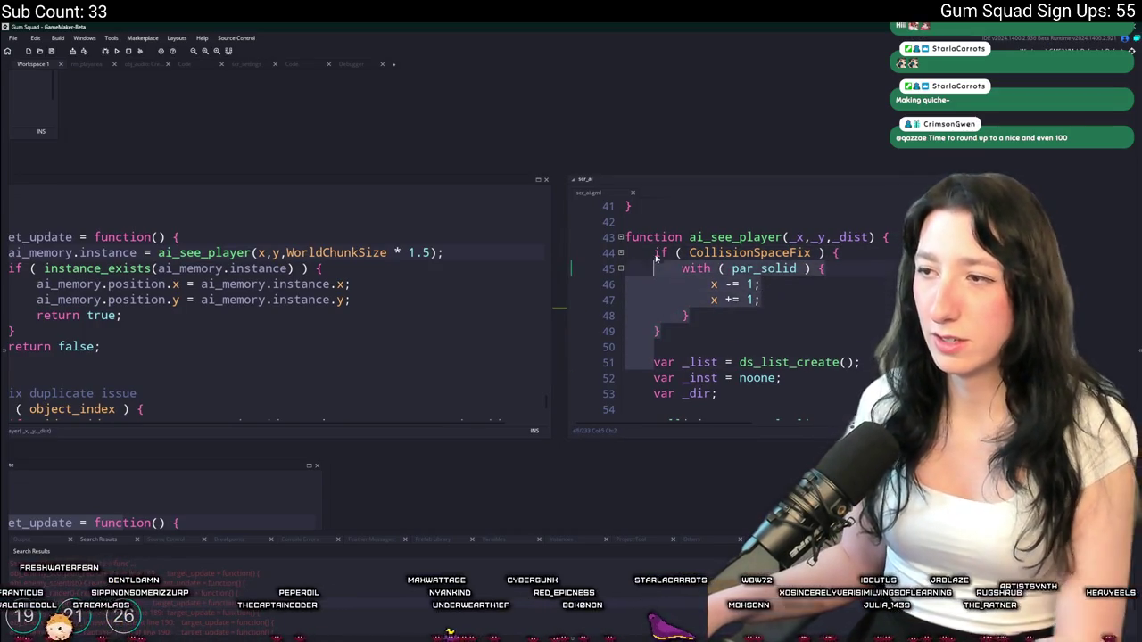
key(Delete)
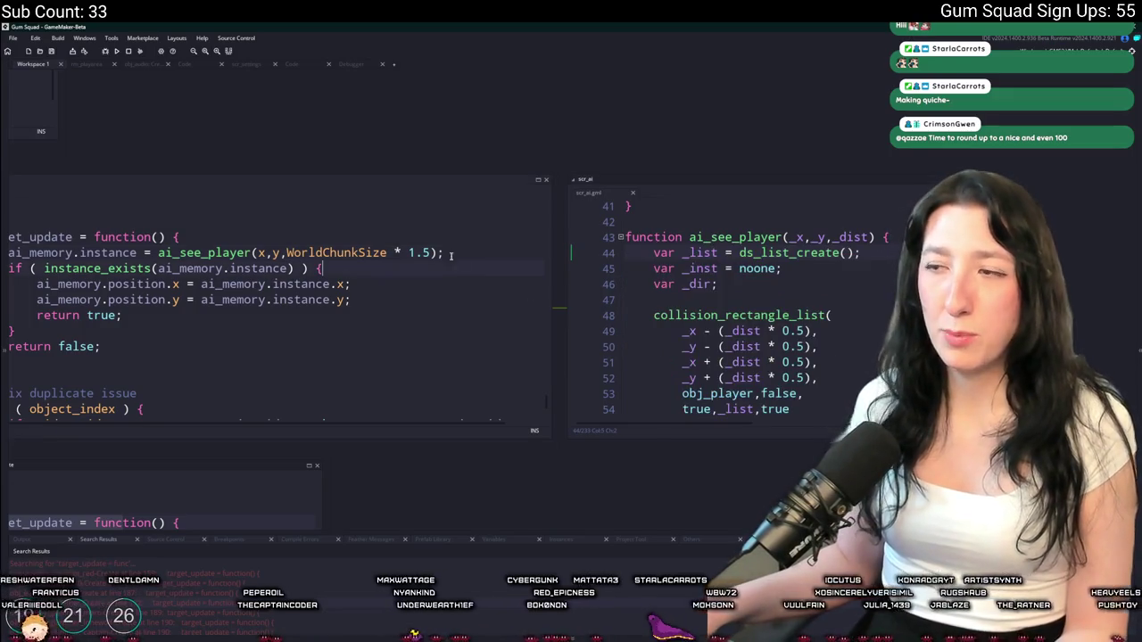
drag(443, 254, 581, 372)
key(ctrl+t)
Paste the CollisionSpaceFix block into obj_world's Step event after load_step, outdented one level
text(obj_wo)
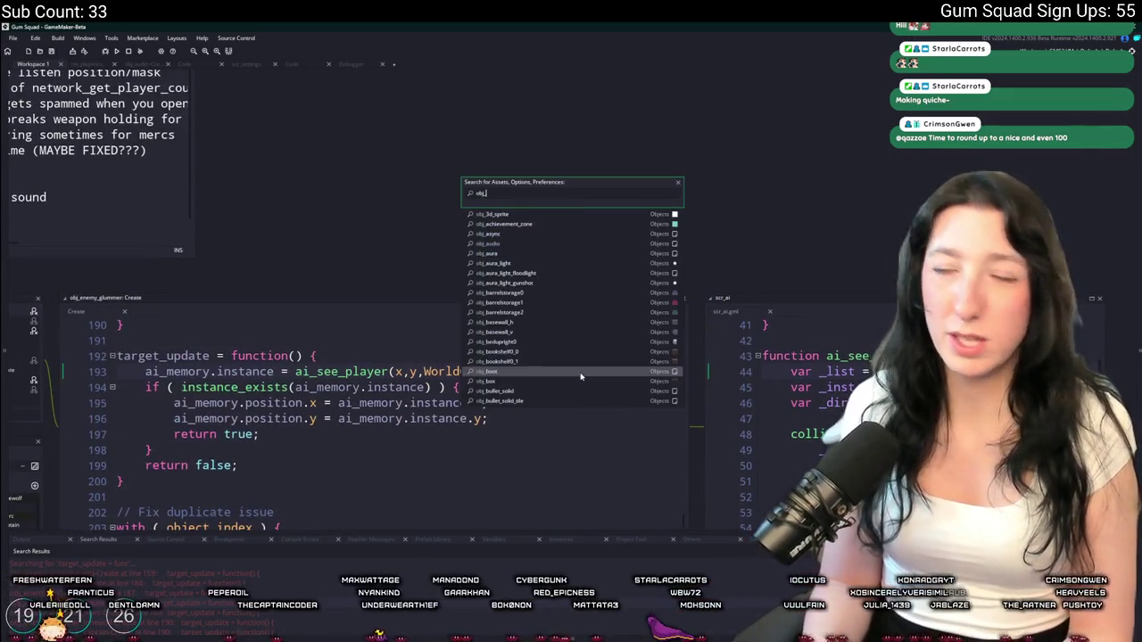
key(Down)
key(Down)
key(Down)
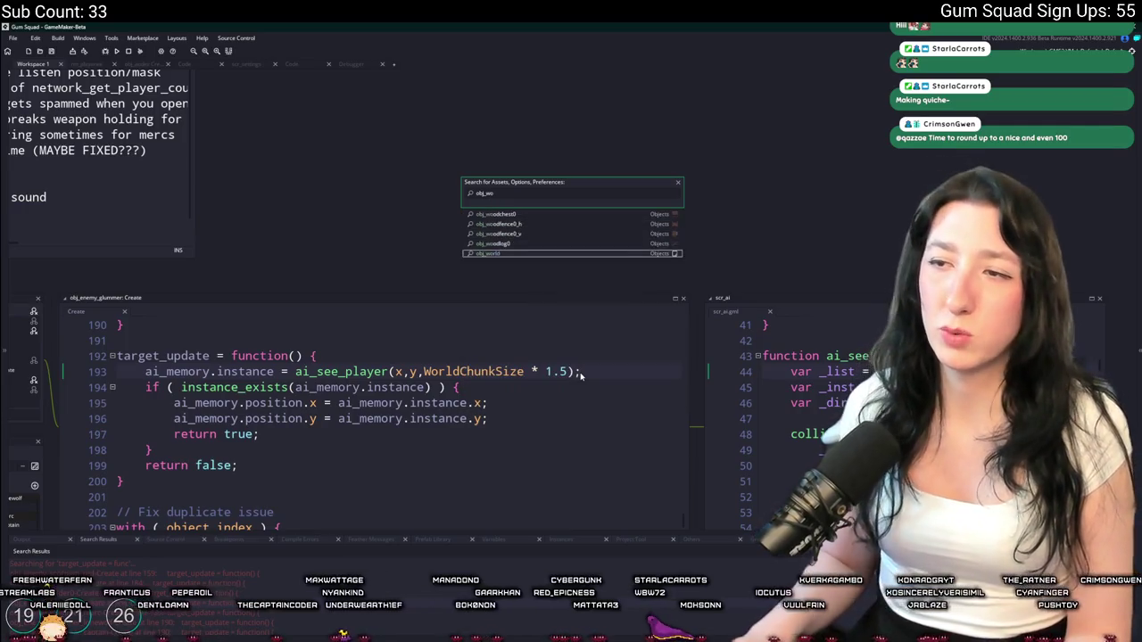
key(Return)
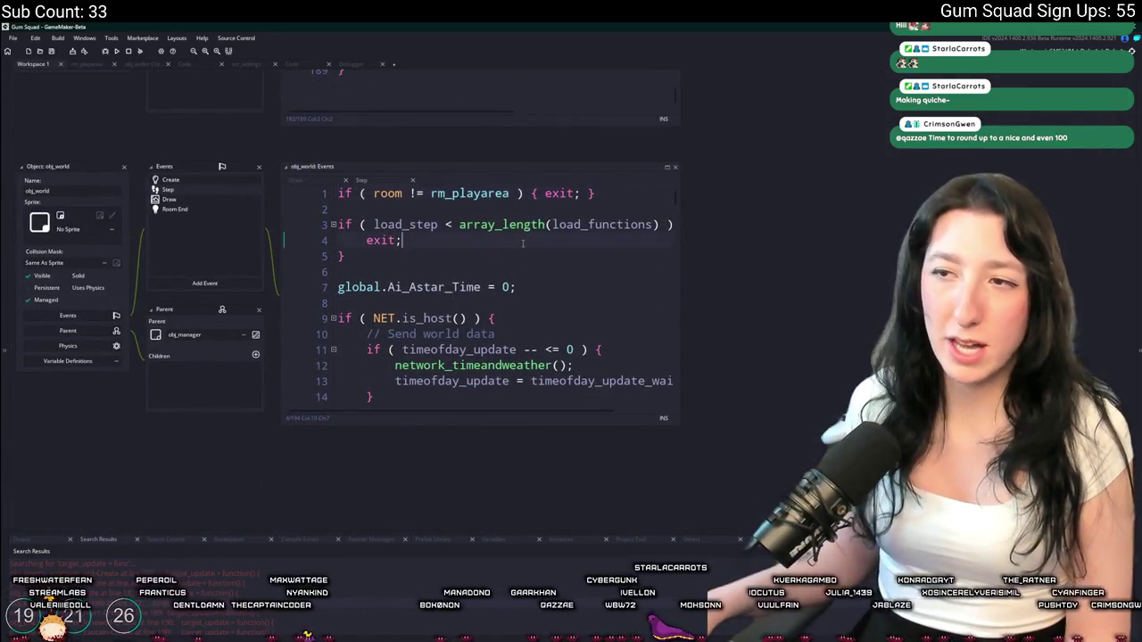
click(514, 255)
key(Return)
key(ctrl+v)
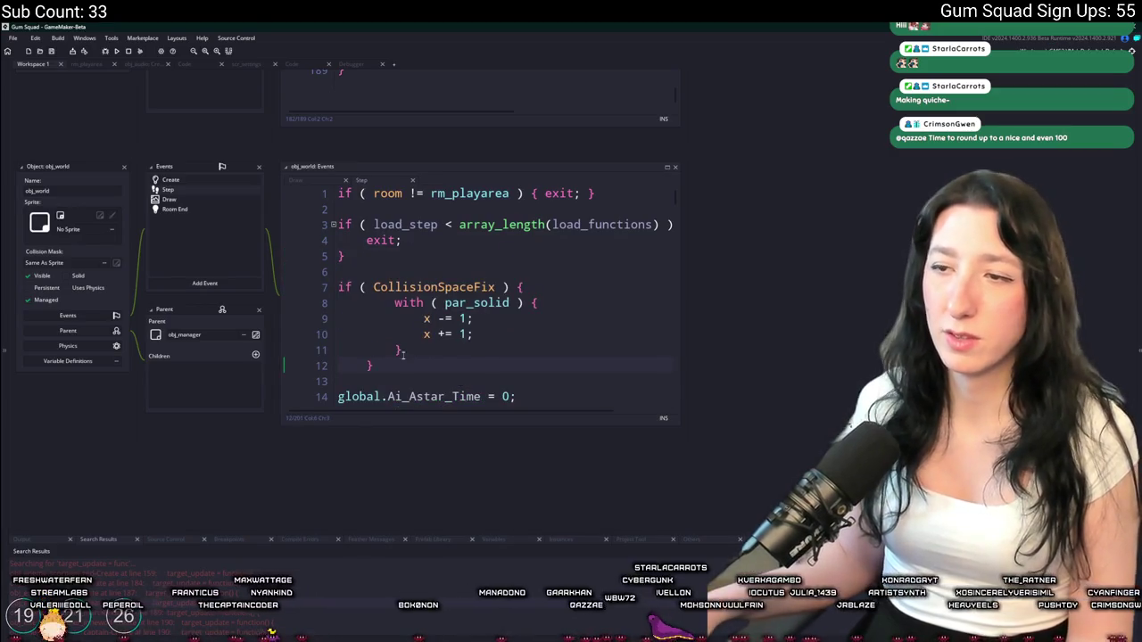
drag(404, 354, 337, 287)
key(shift+Tab)
Add a trial 'if ( math_chance(0.1)' line above the block, then delete it again
click(359, 266)
key(Return)
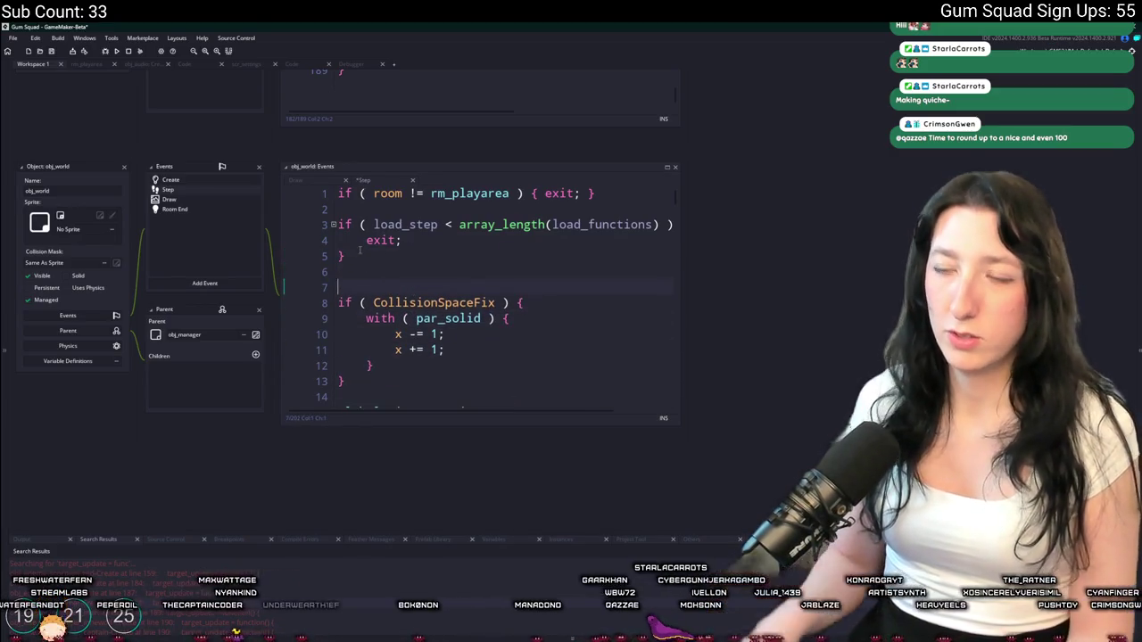
text(if ( math_chance(0.1)
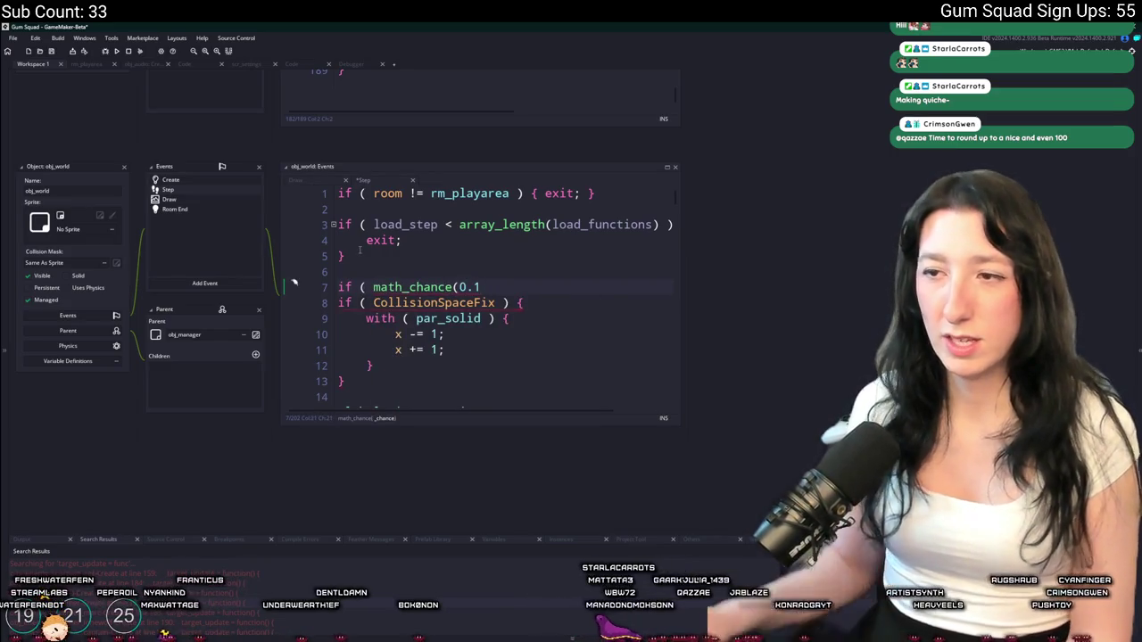
key(Up)
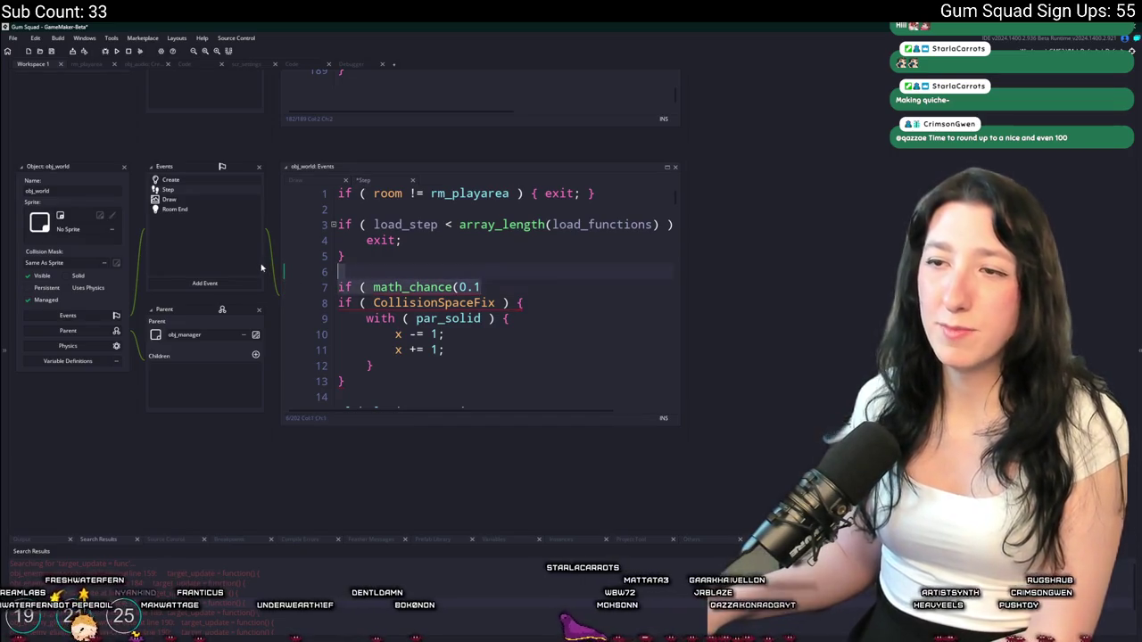
key(shift+Down)
key(shift+End)
key(Delete)
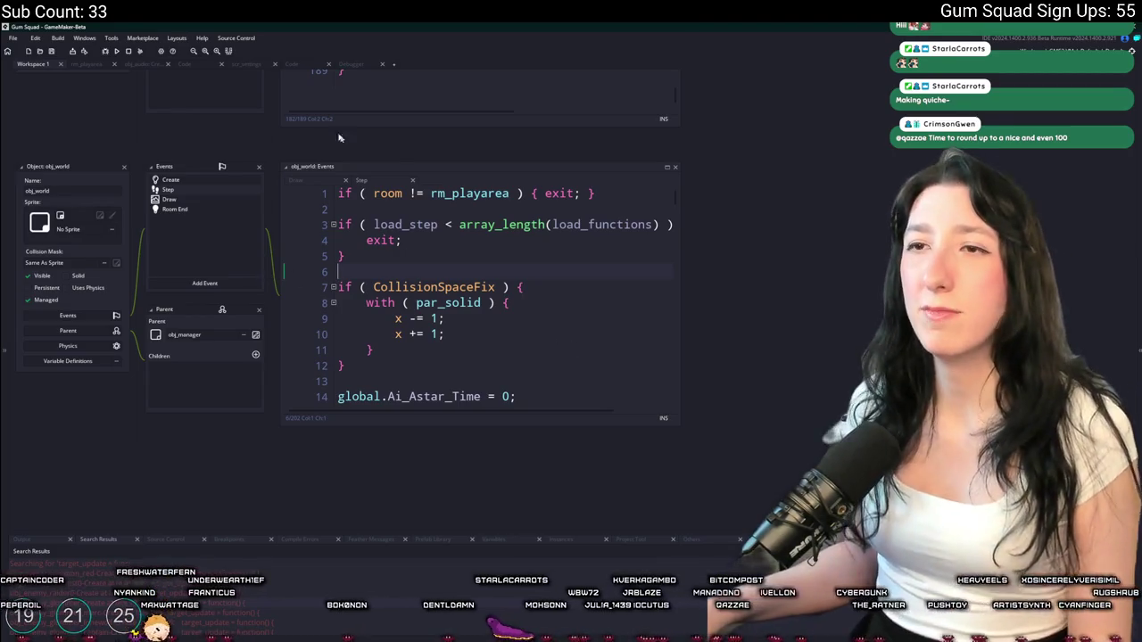
click(261, 65)
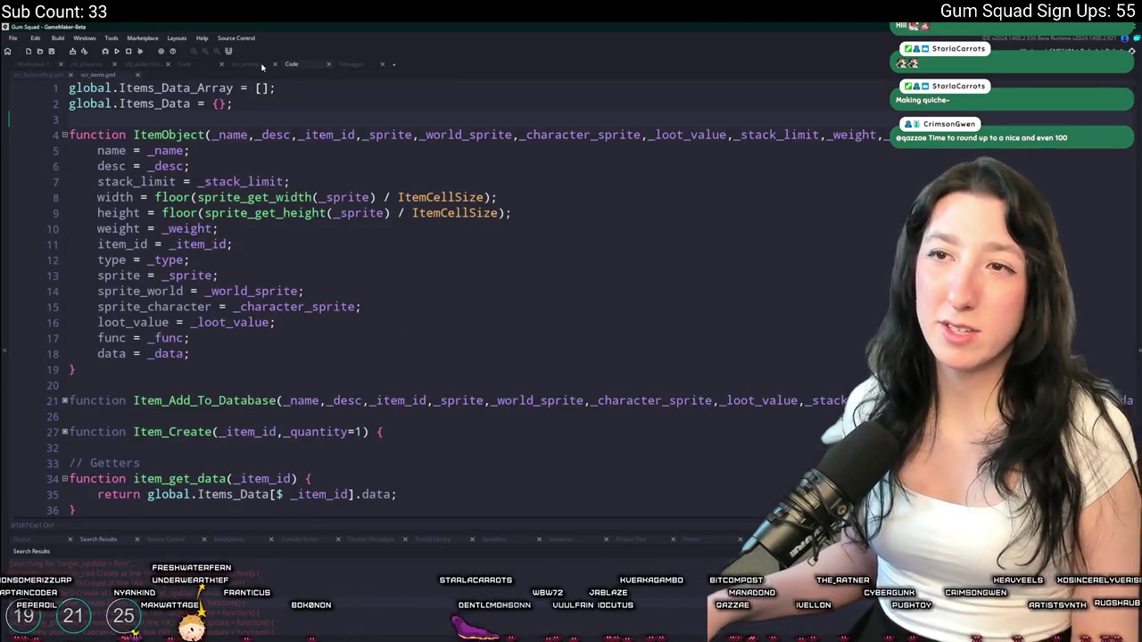
Switch to the Debugger and enlarge its profiler panel to show more rows
click(262, 66)
click(184, 65)
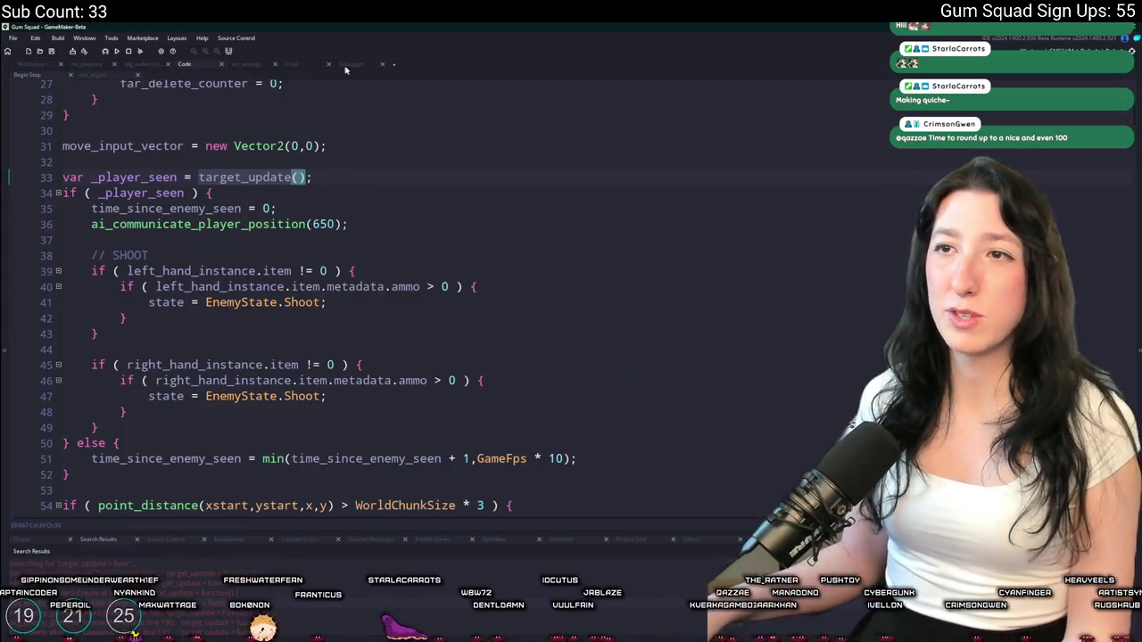
click(352, 65)
click(707, 540)
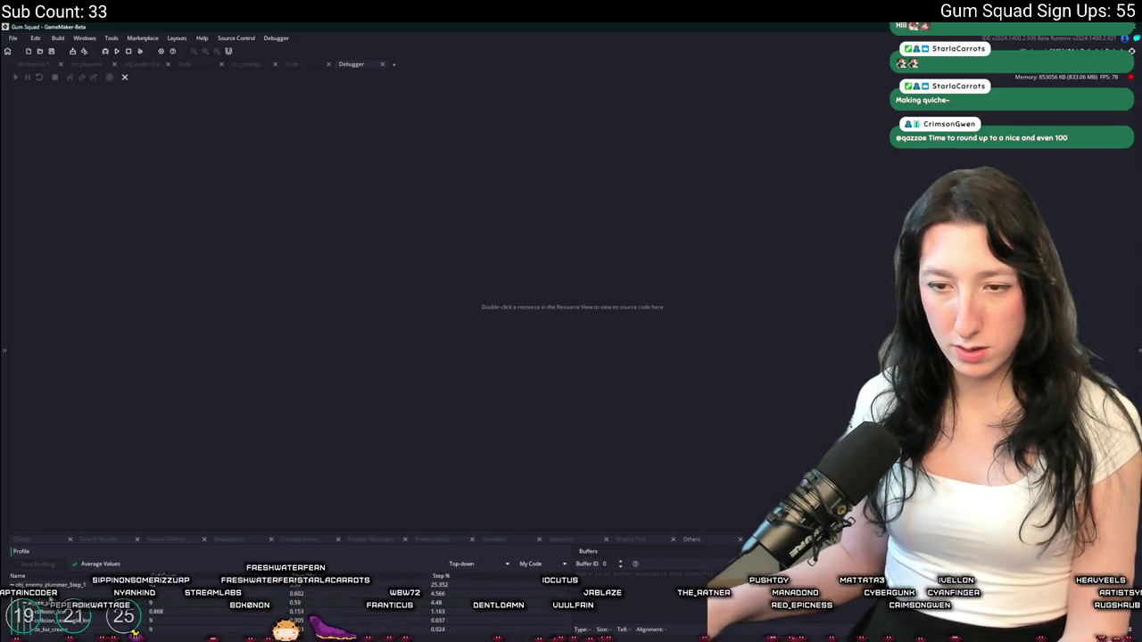
drag(190, 530, 200, 446)
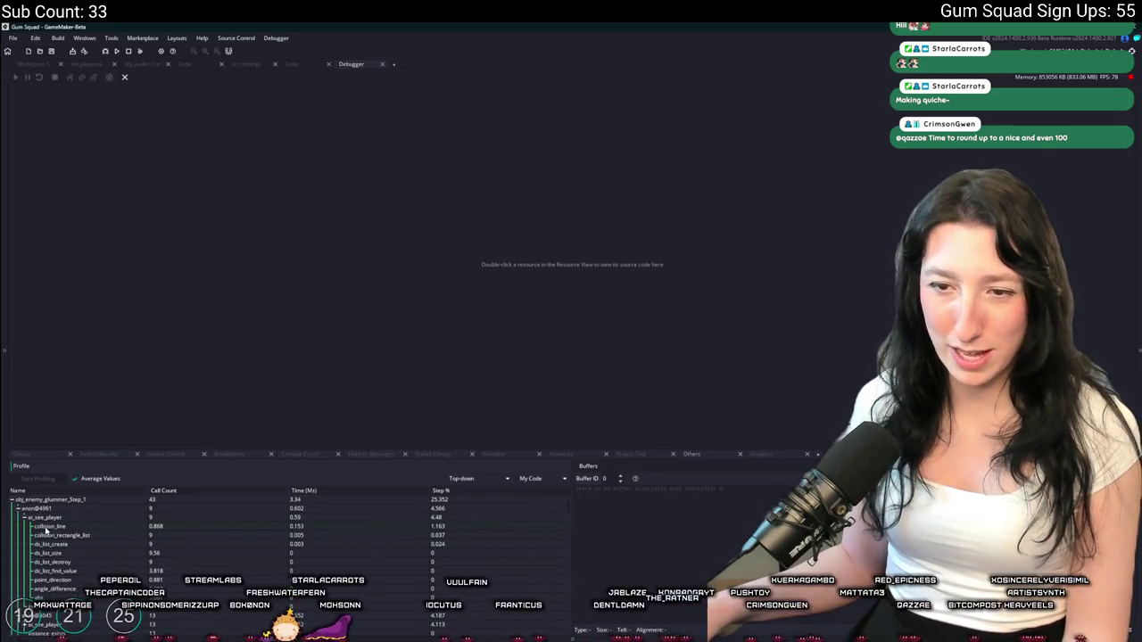
Collapse ai_see_player under anon@4961, expand it under anon@5045, then build and run the game
click(23, 518)
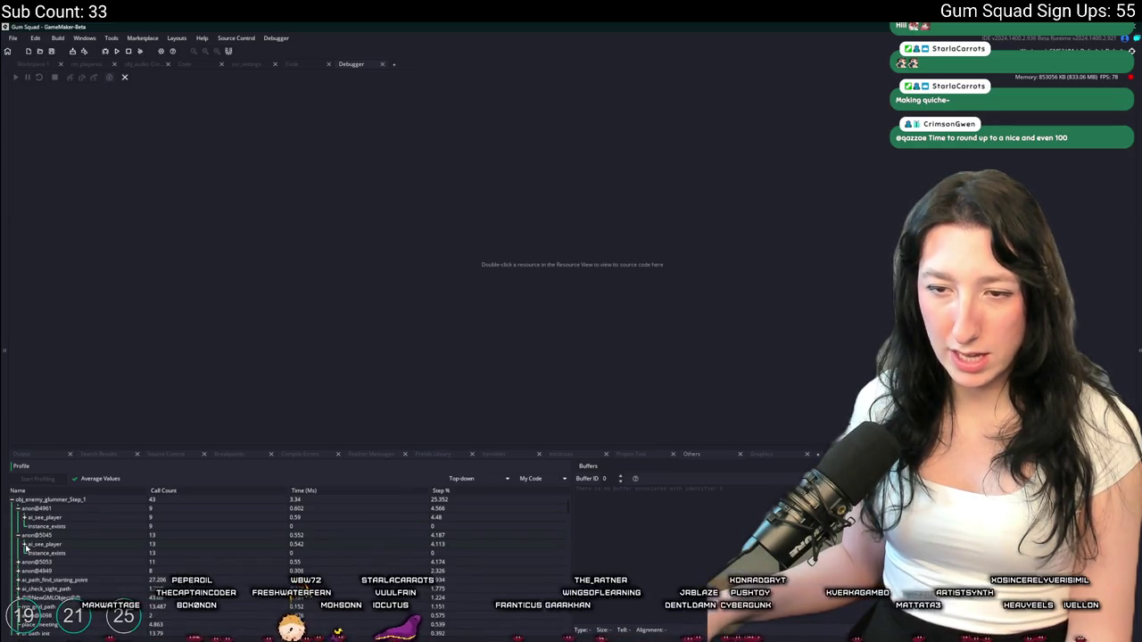
click(24, 544)
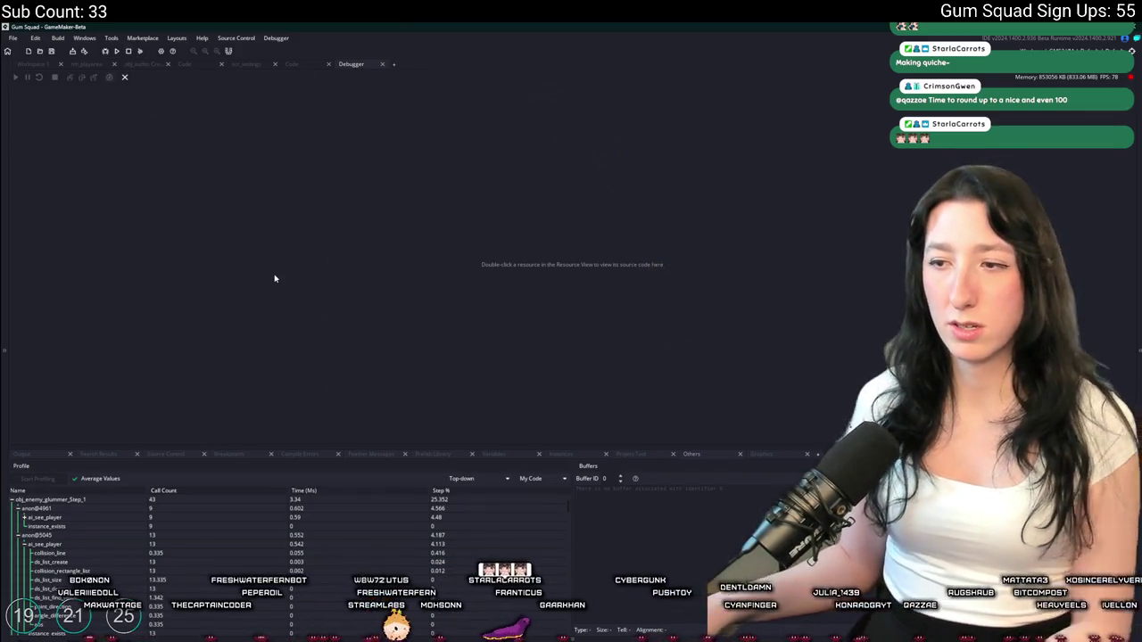
click(106, 52)
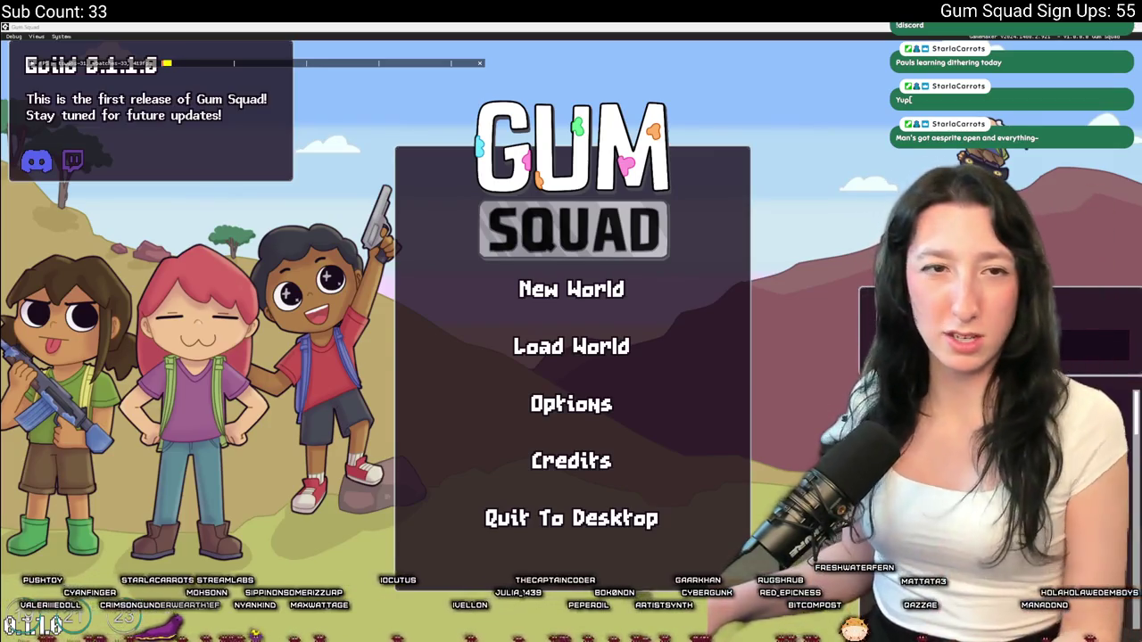
Create a New World lobby, record profiler timings while playing, and return to the debugger
click(551, 297)
click(544, 466)
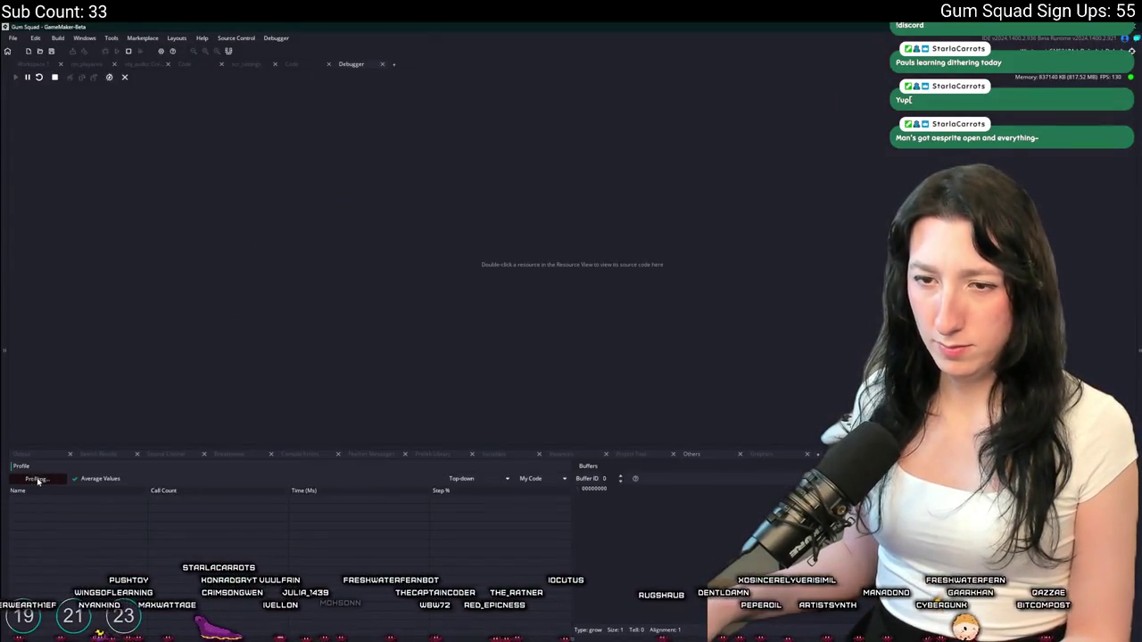
click(38, 479)
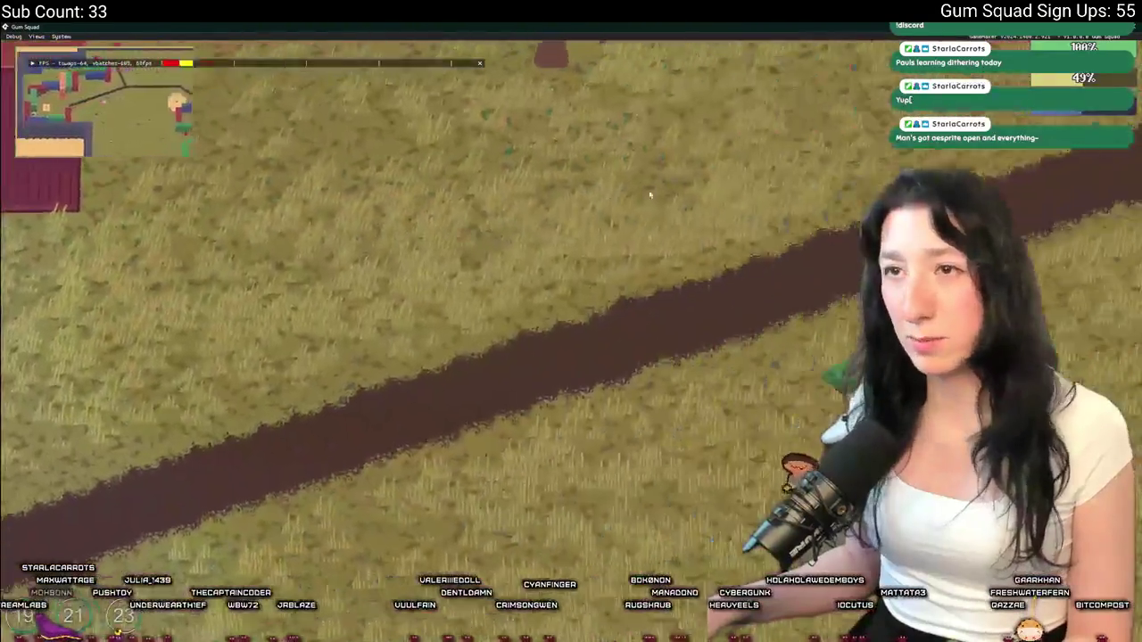
key(alt+Tab)
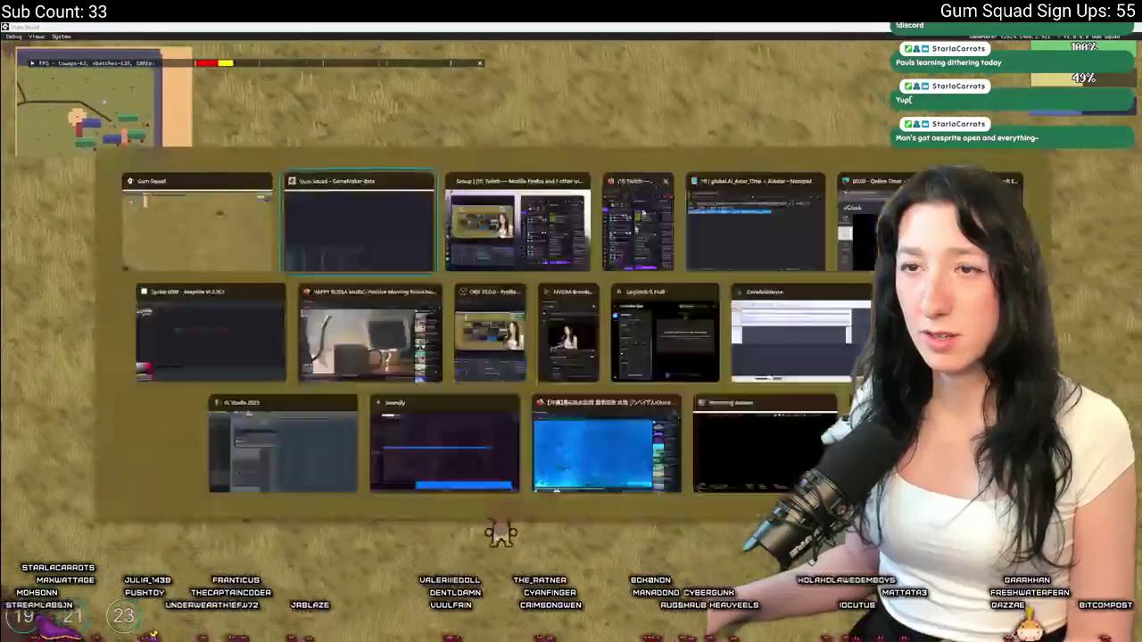
key(alt+Tab)
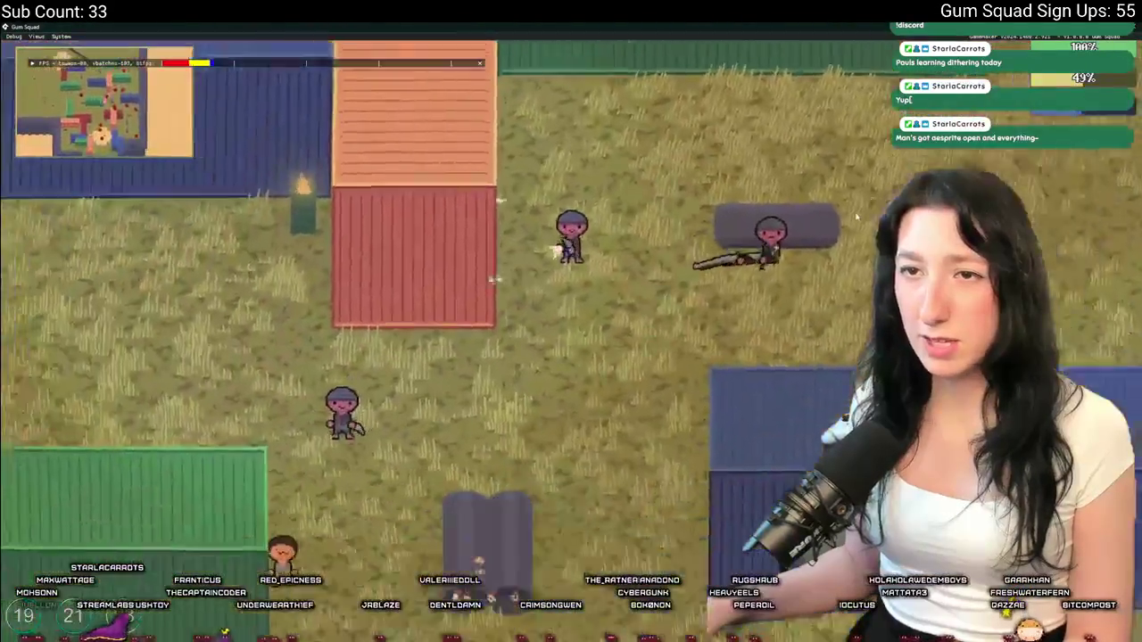
key(alt+Tab)
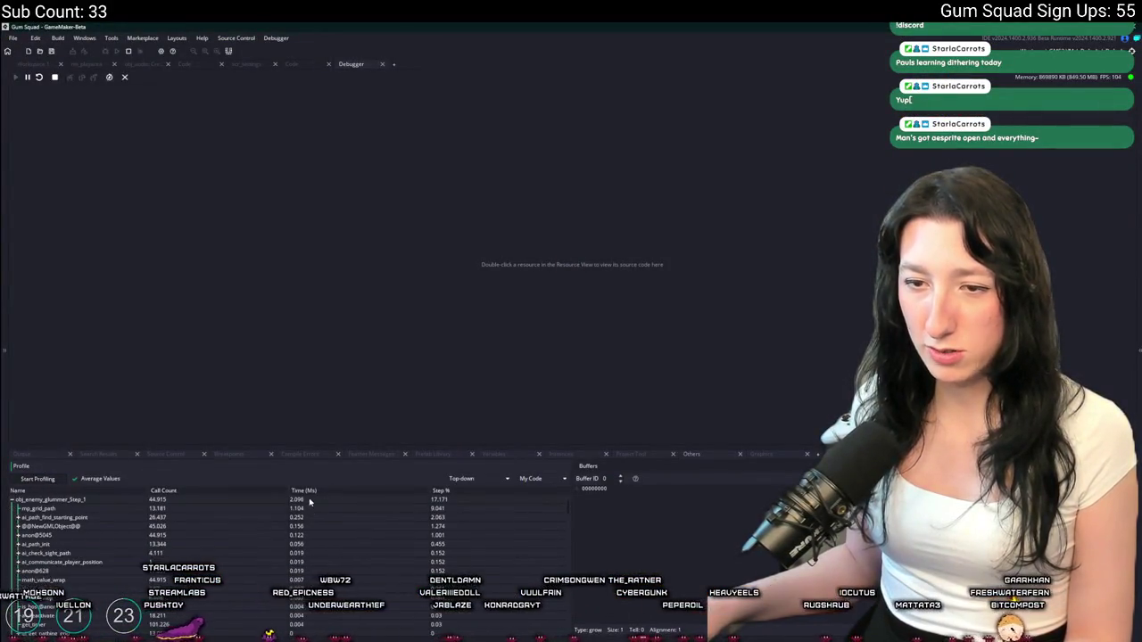
Stop profiling and the game, then inspect obj_world_Step_0 and its anon@2551 calls
click(129, 52)
click(12, 501)
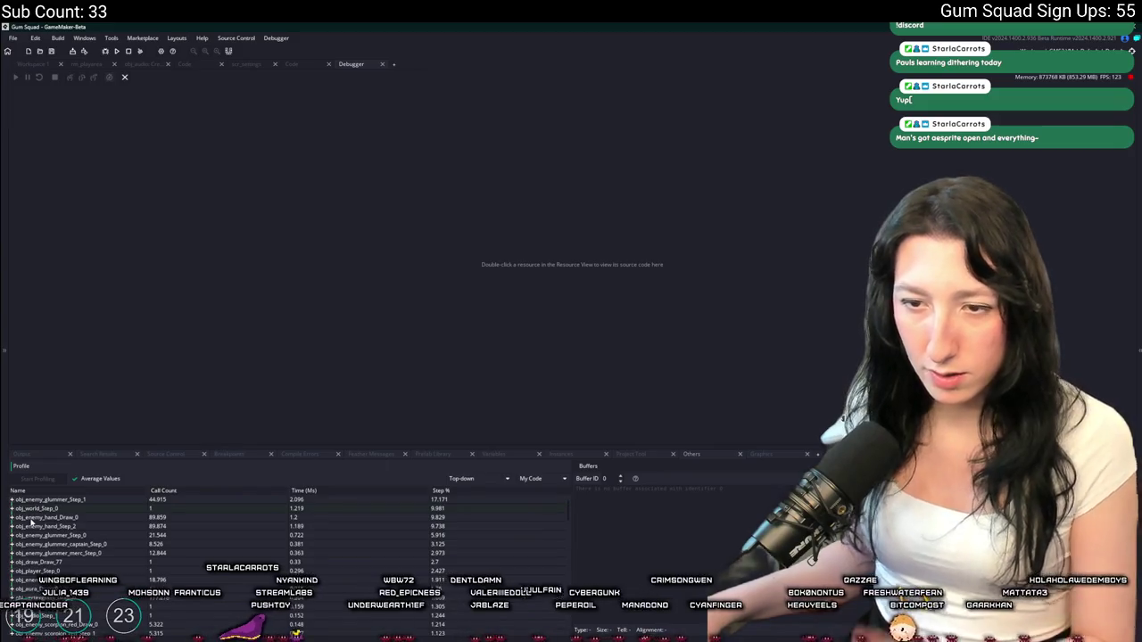
click(12, 510)
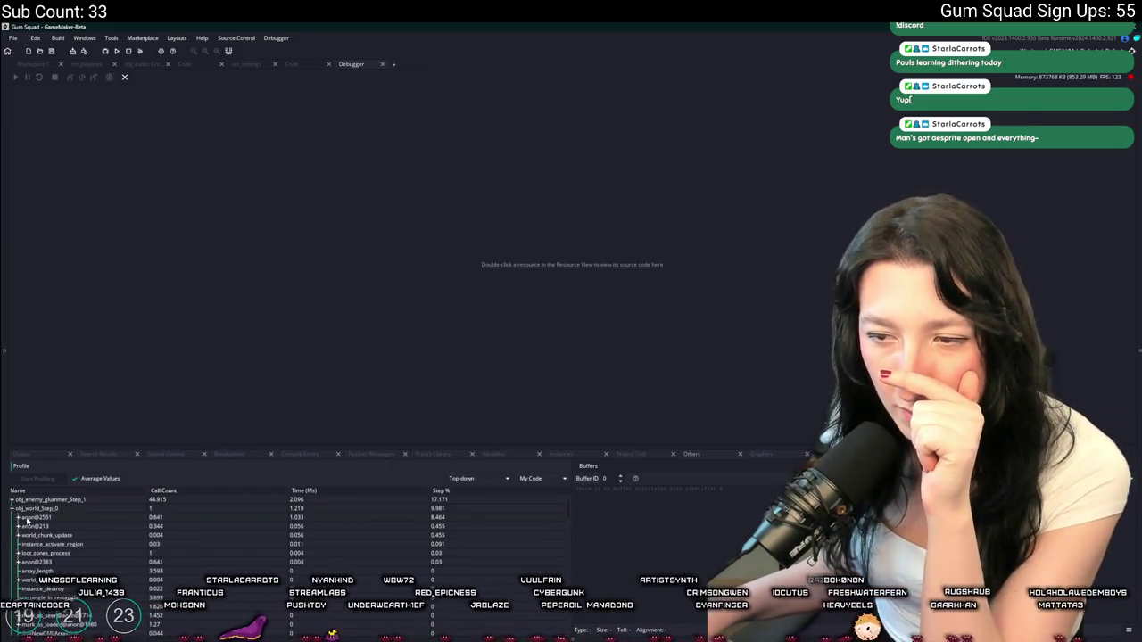
click(19, 517)
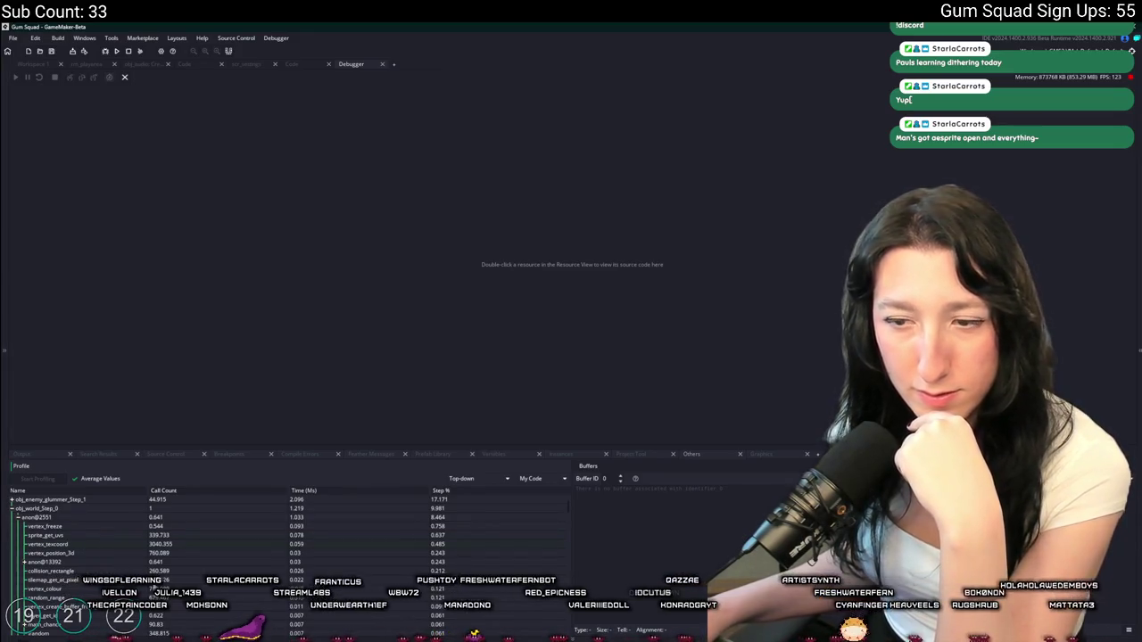
click(16, 517)
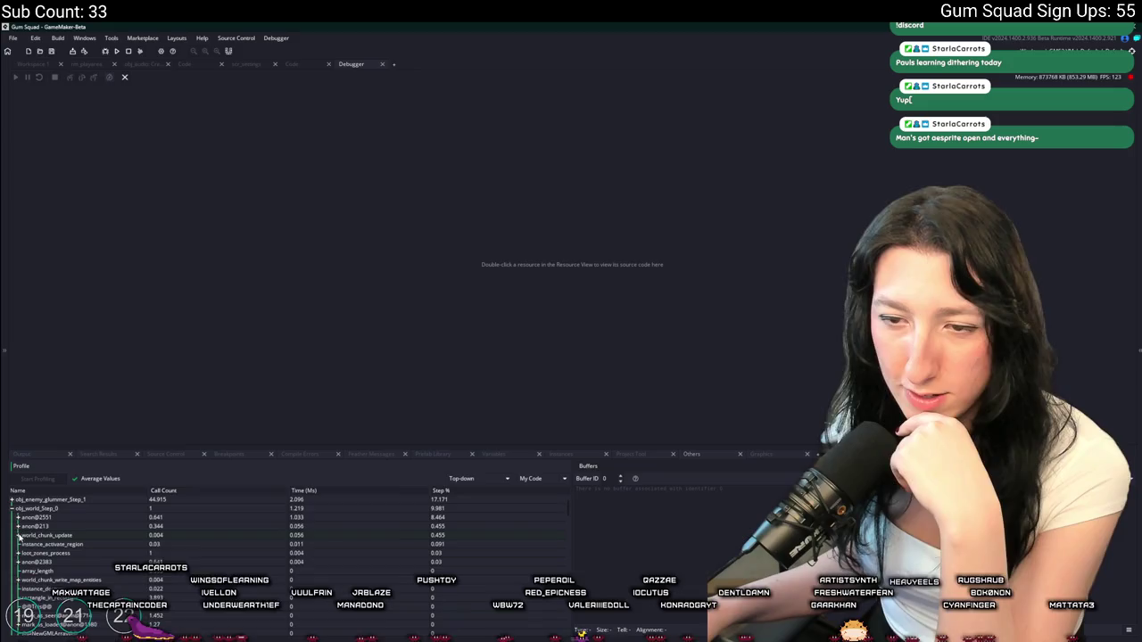
click(17, 514)
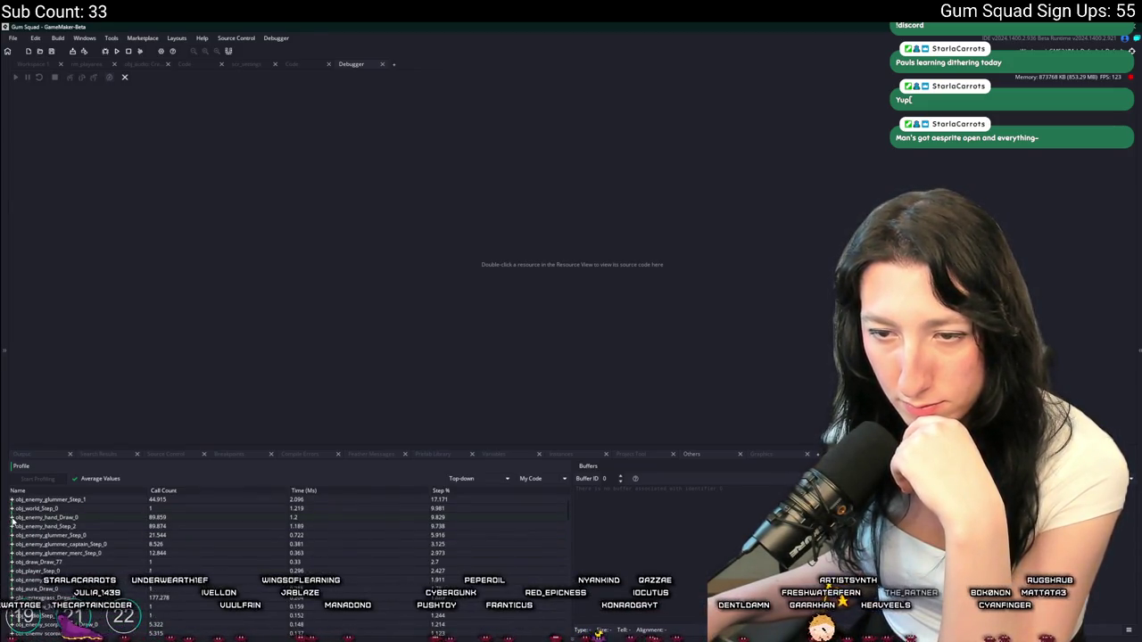
Break down obj_enemy_hand_Draw_0 (9.829%) to reveal weapon_draw_generic at 6.583%
click(12, 518)
click(18, 526)
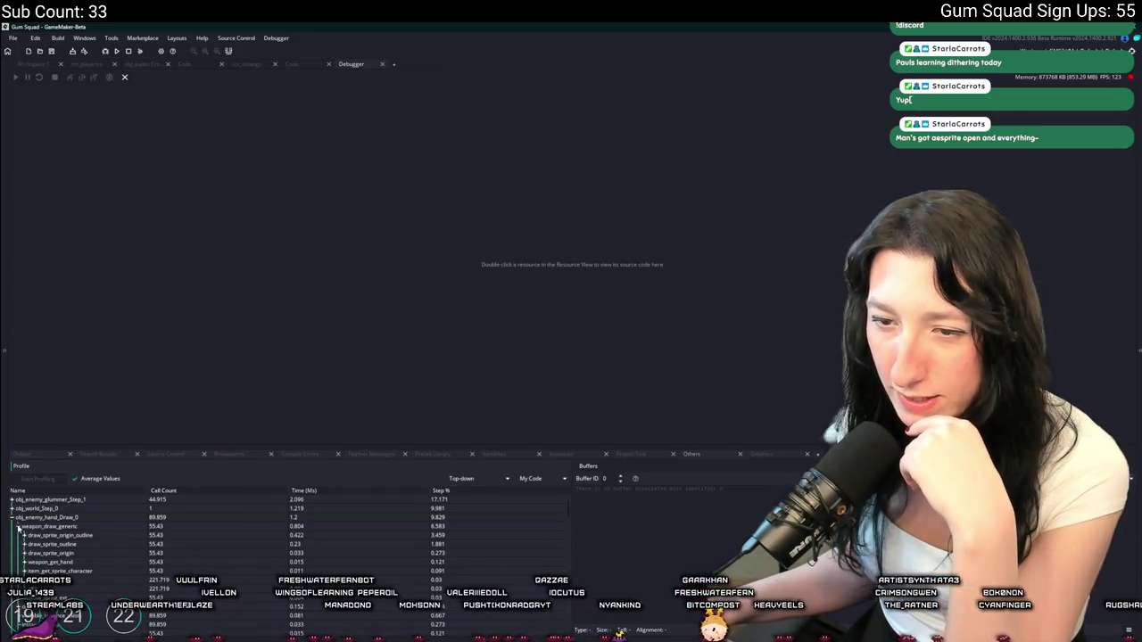
click(18, 527)
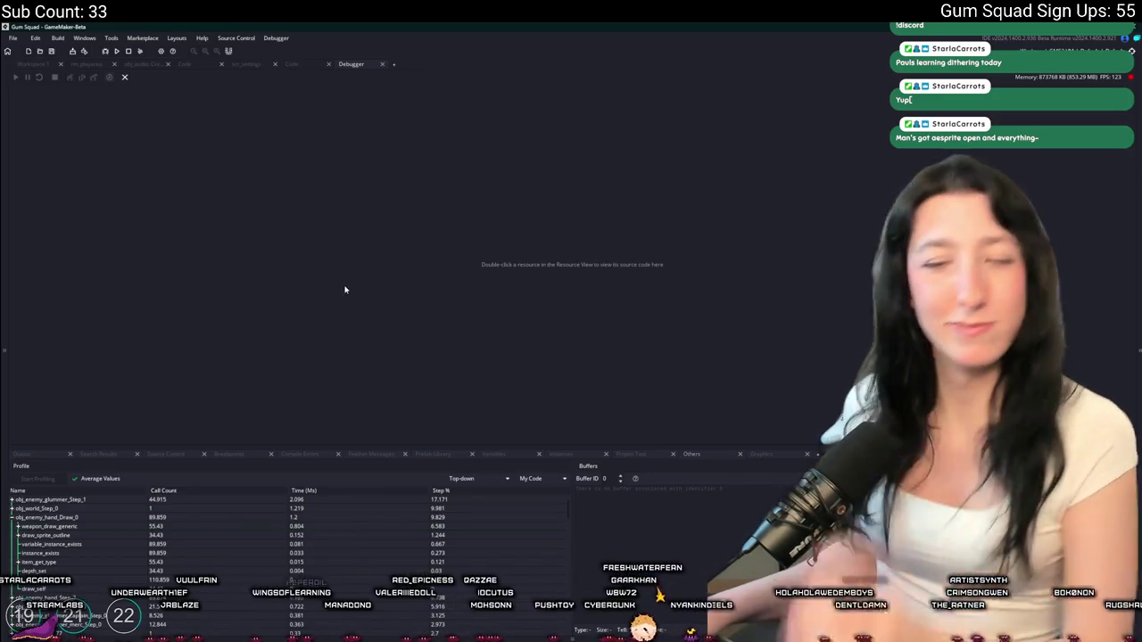
key(ctrl+t)
text(obj_enem)
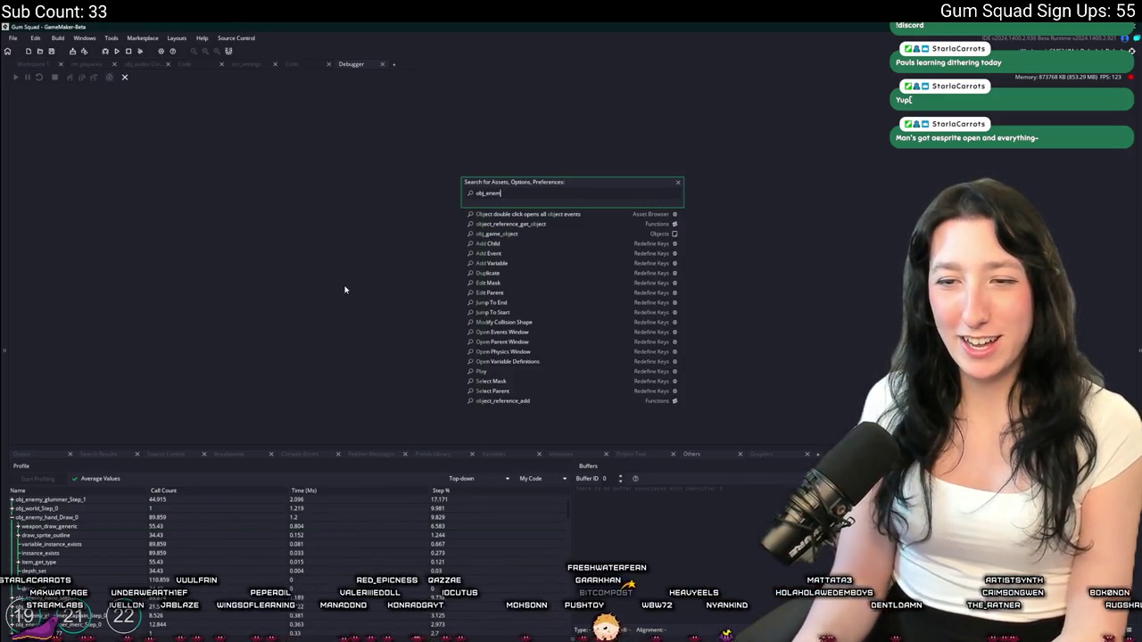
text(y_hand)
Open obj_enemy_hand and review its Draw and End Step code referencing player
key(Return)
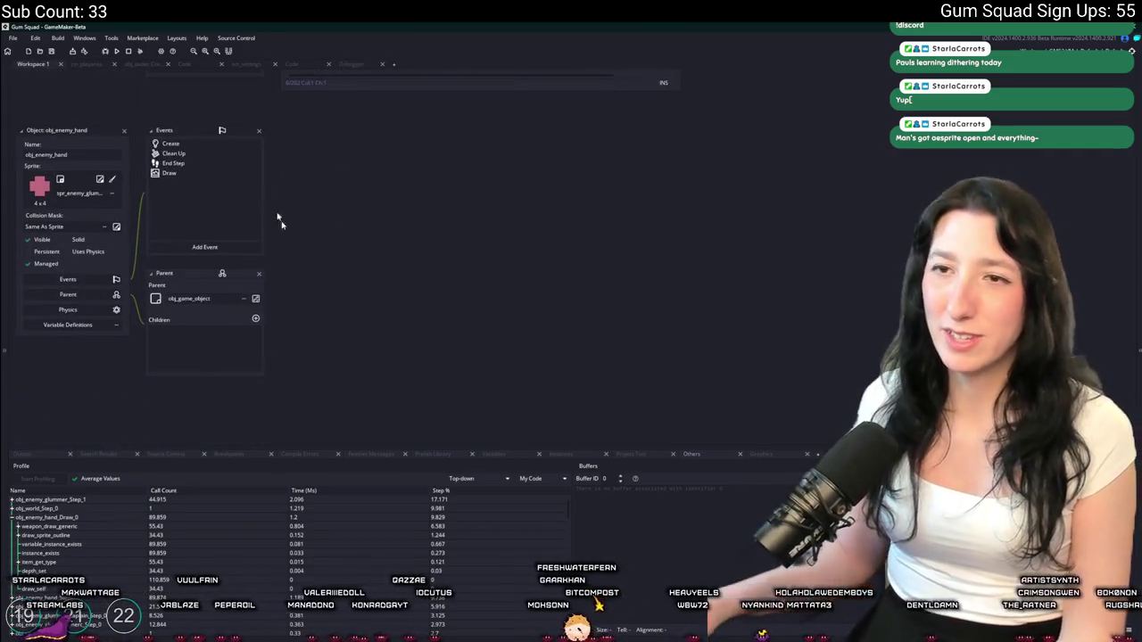
double_click(169, 172)
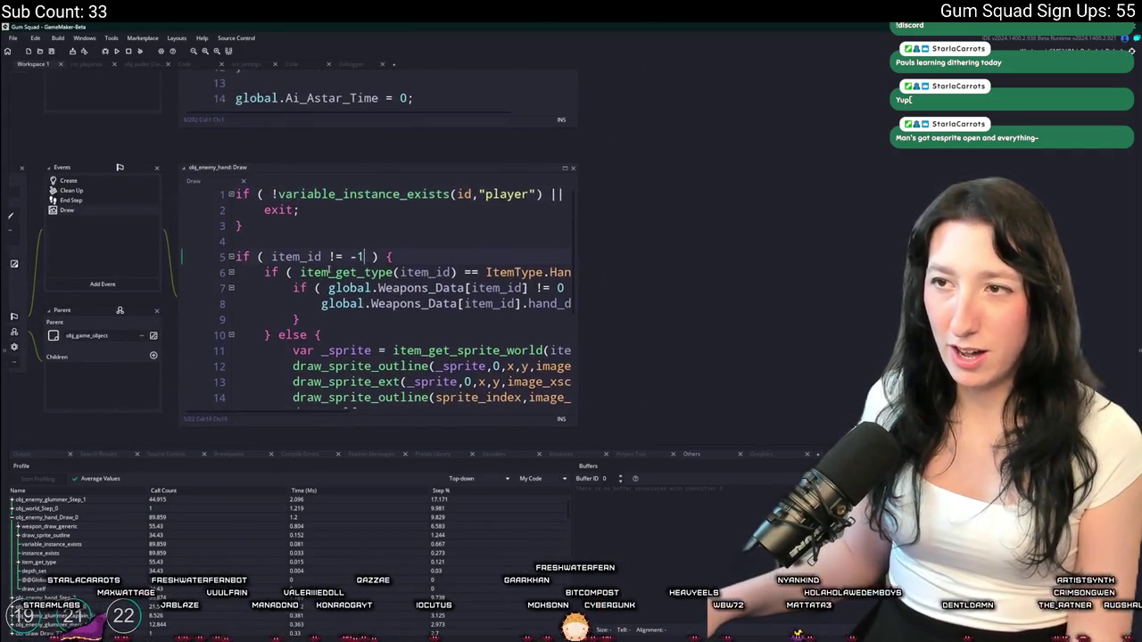
double_click(131, 200)
scroll(452, 332, down, 3)
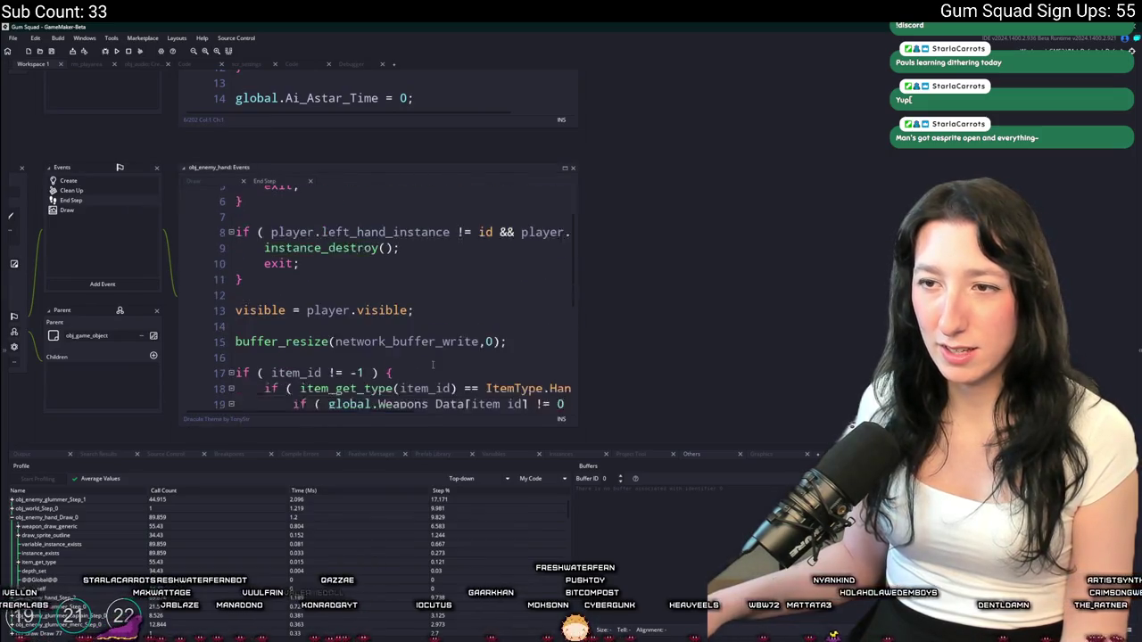
click(575, 256)
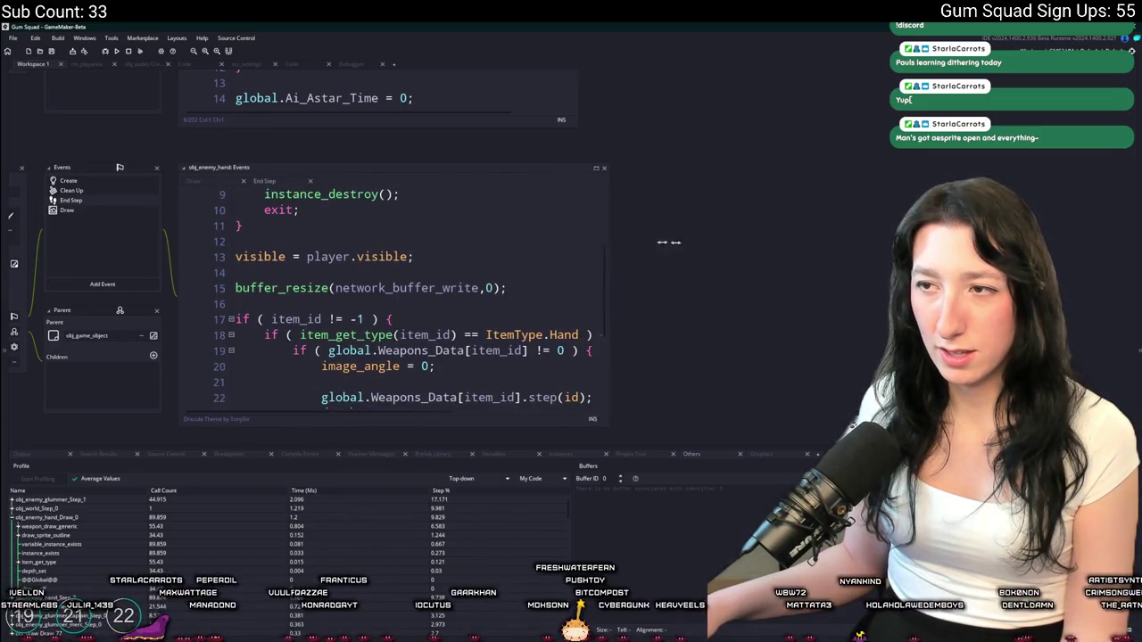
scroll(634, 259, down, 2)
scroll(634, 259, up, 2)
click(486, 257)
click(487, 257)
scroll(536, 267, up, 4)
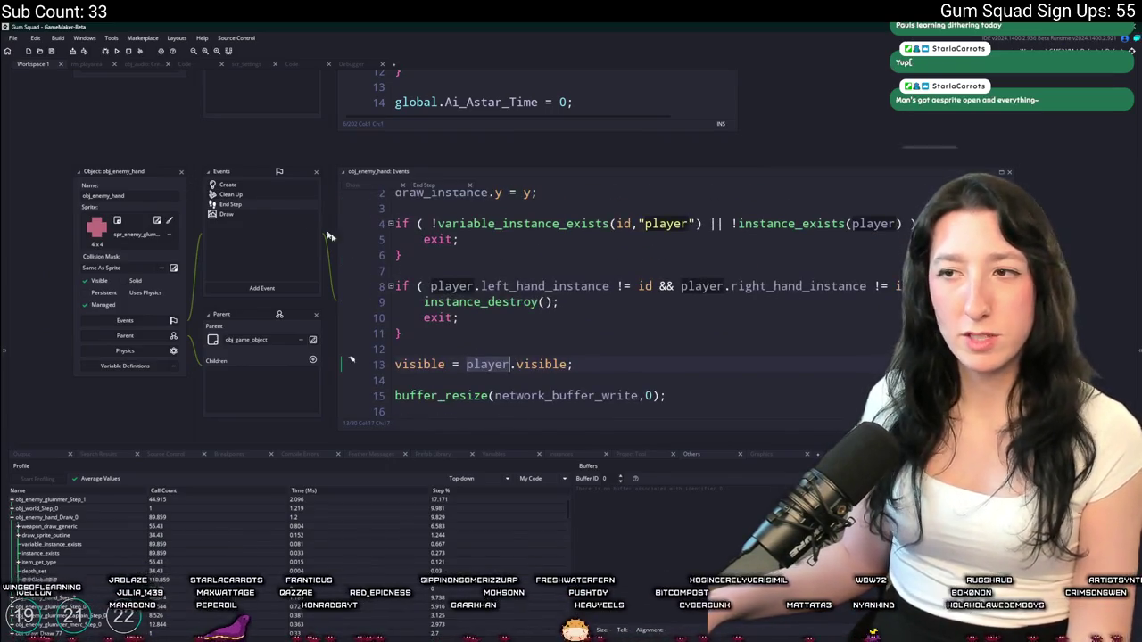
drag(265, 136, 292, 168)
Search the project for obj_enemy_hand, jump to obj_enemy_glummer's Create match, then open its Step event
key(ctrl+f)
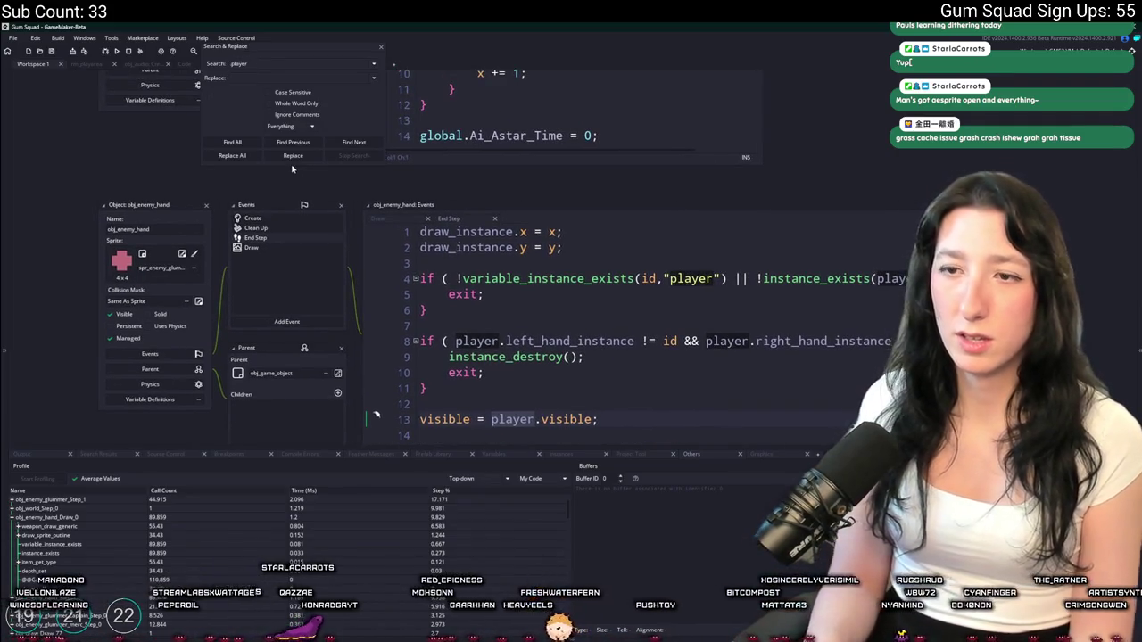
key(Return)
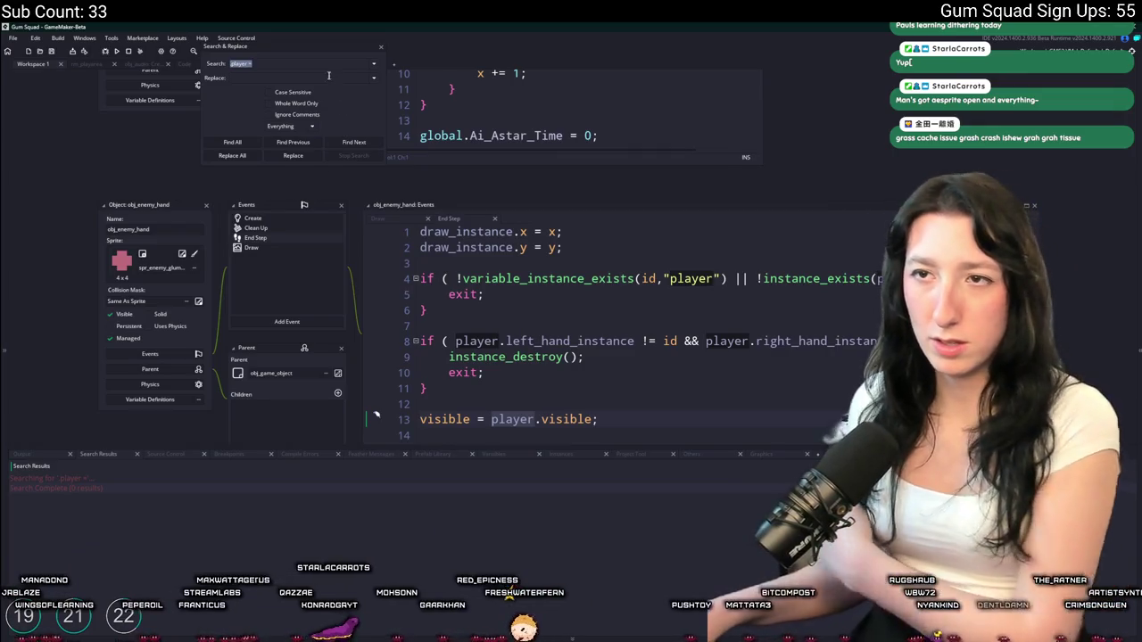
click(327, 62)
double_click(128, 228)
key(ctrl+shift+f)
key(Return)
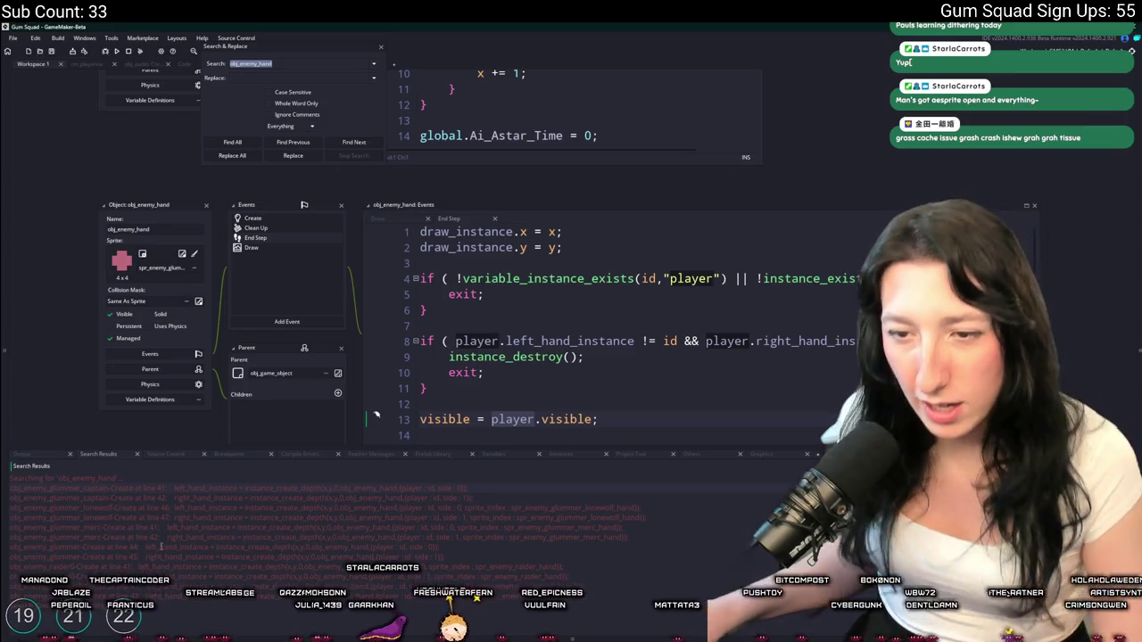
key(Return)
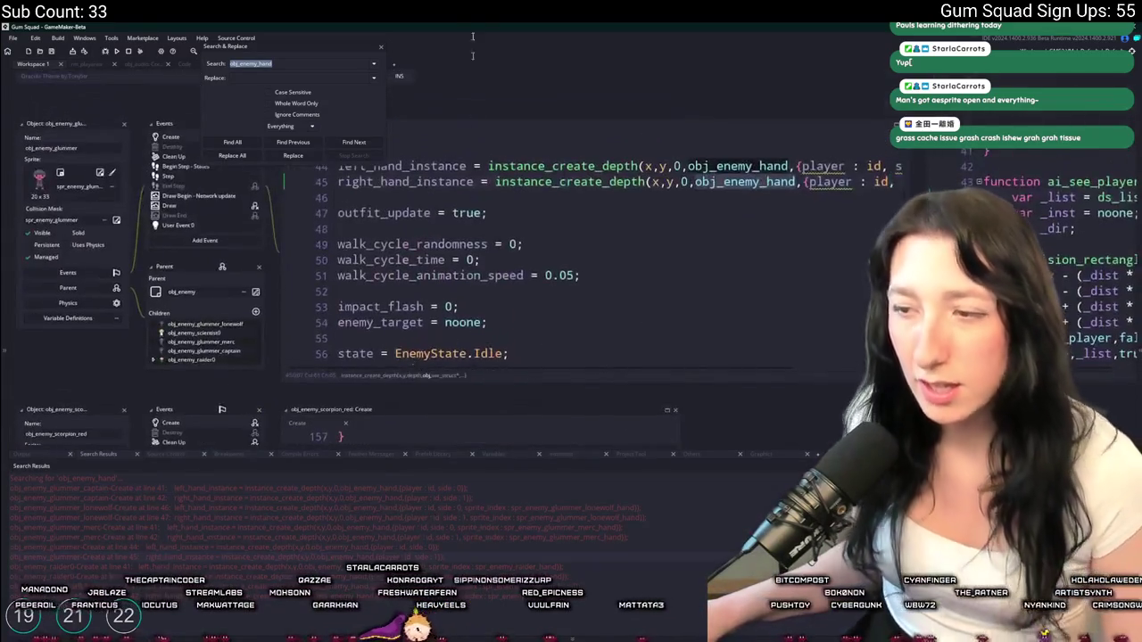
click(380, 47)
click(209, 177)
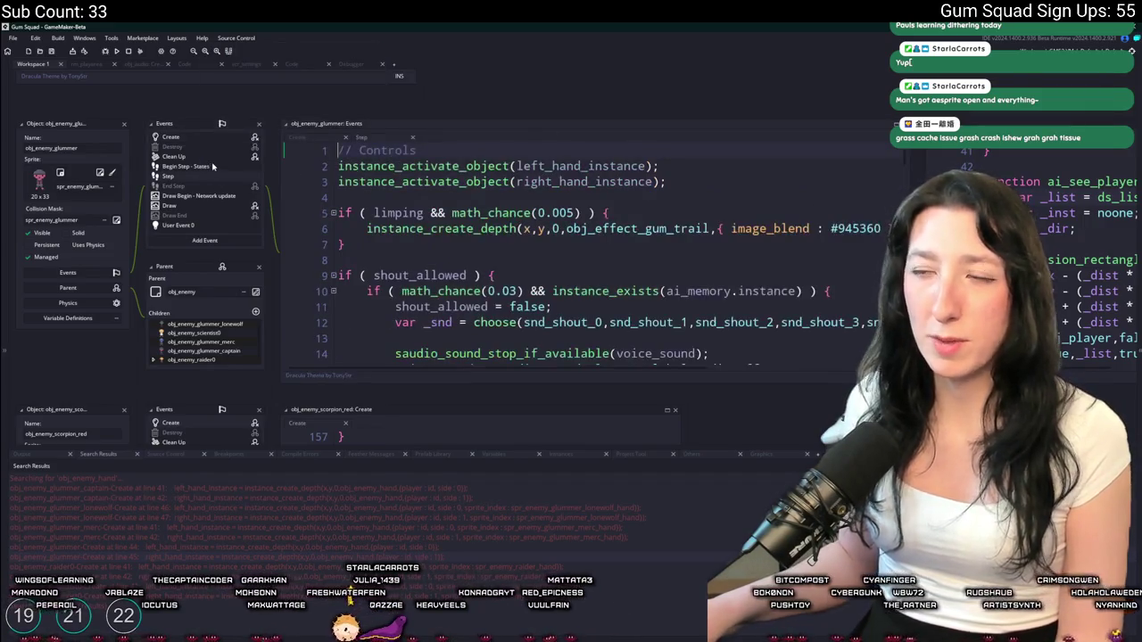
Inspect how fake_visible is set and used in obj_enemy_glummer's End Step and Draw events
scroll(294, 209, down, 15)
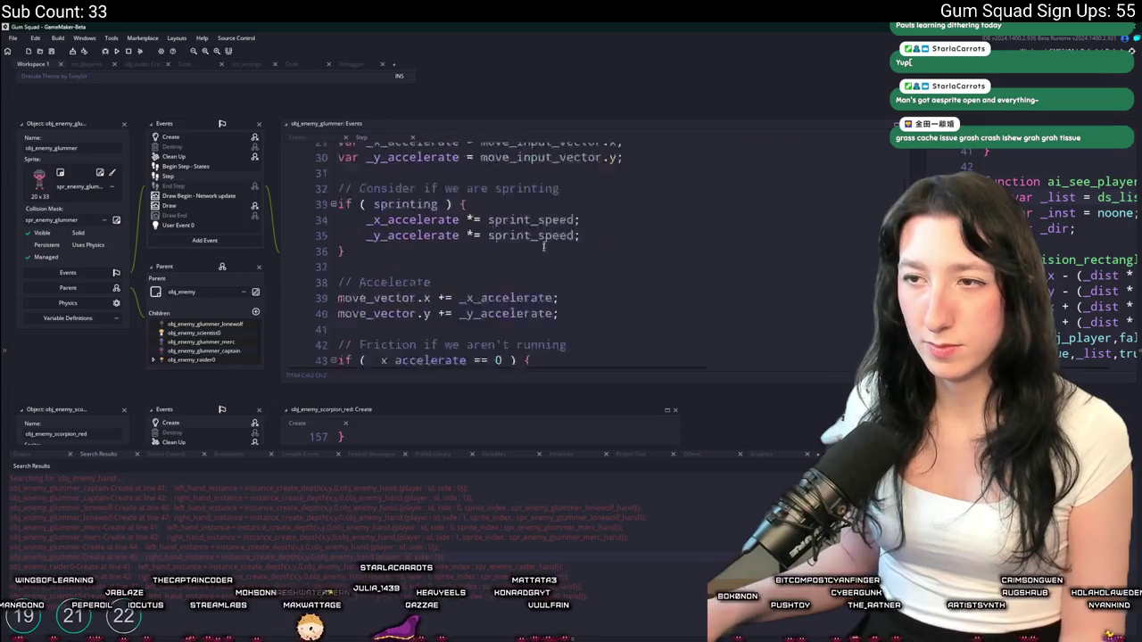
click(205, 185)
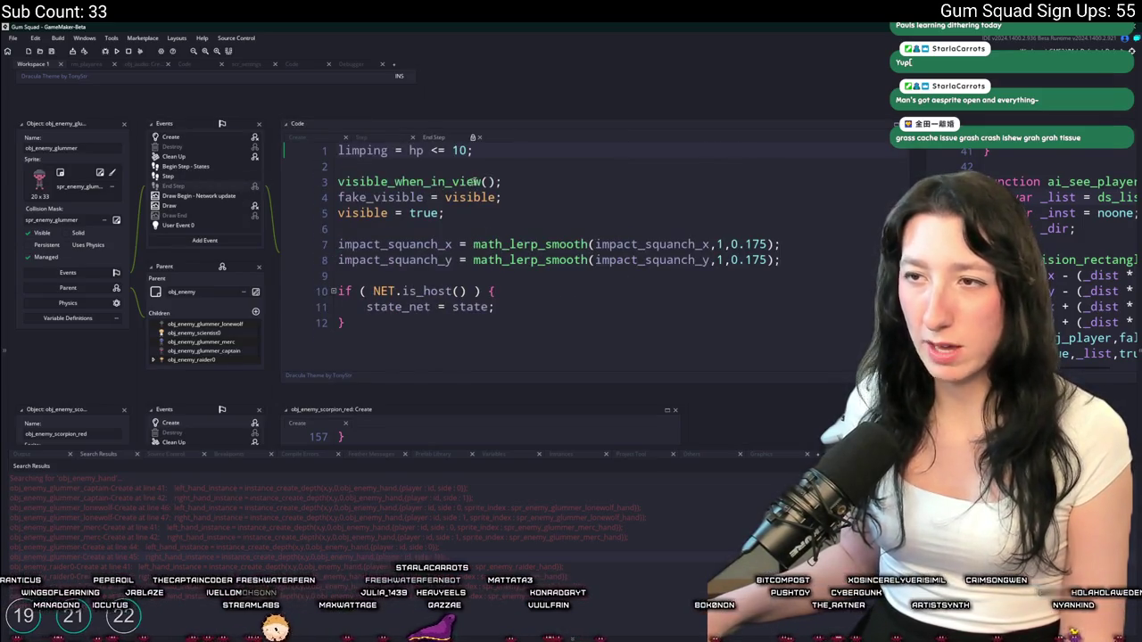
click(507, 181)
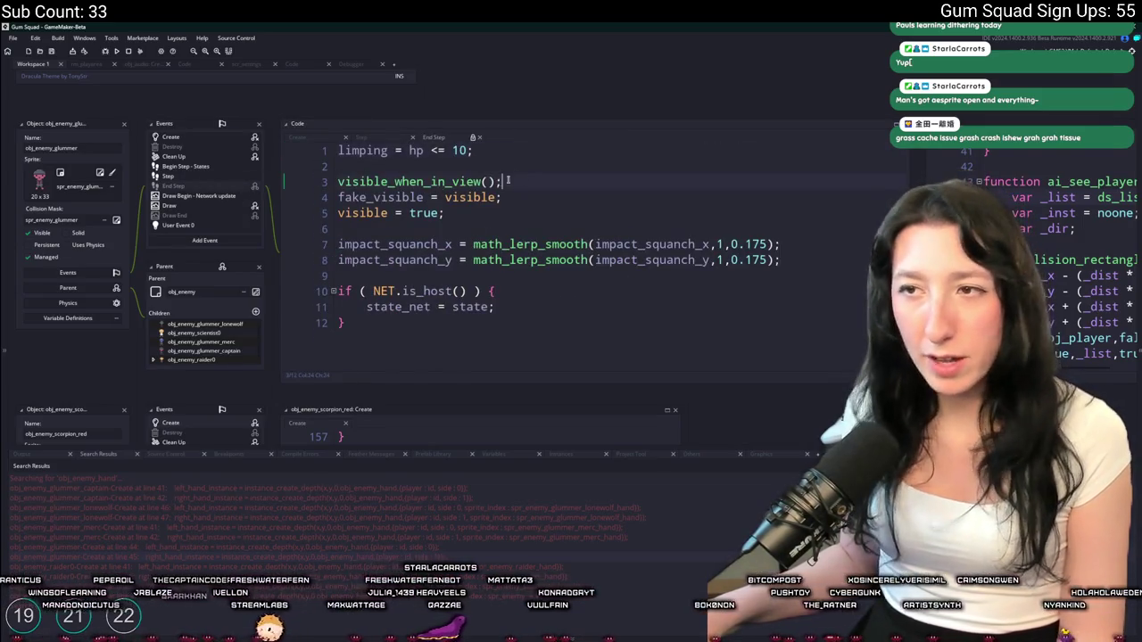
double_click(404, 197)
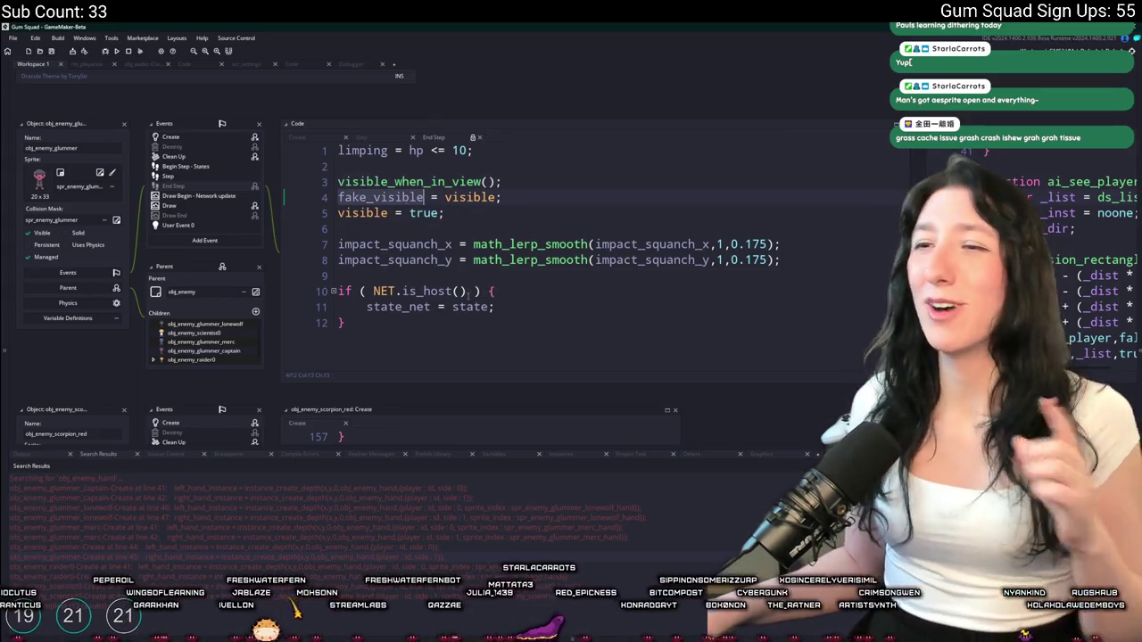
click(216, 210)
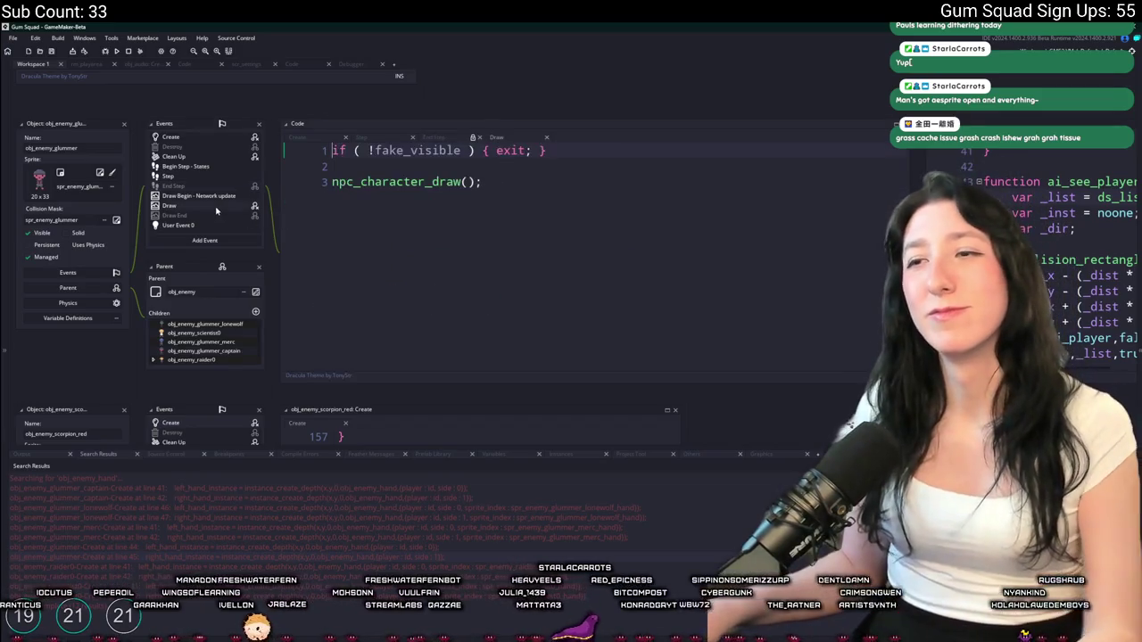
Find obj_enemy_hand in the asset search and open it
key(ctrl+t)
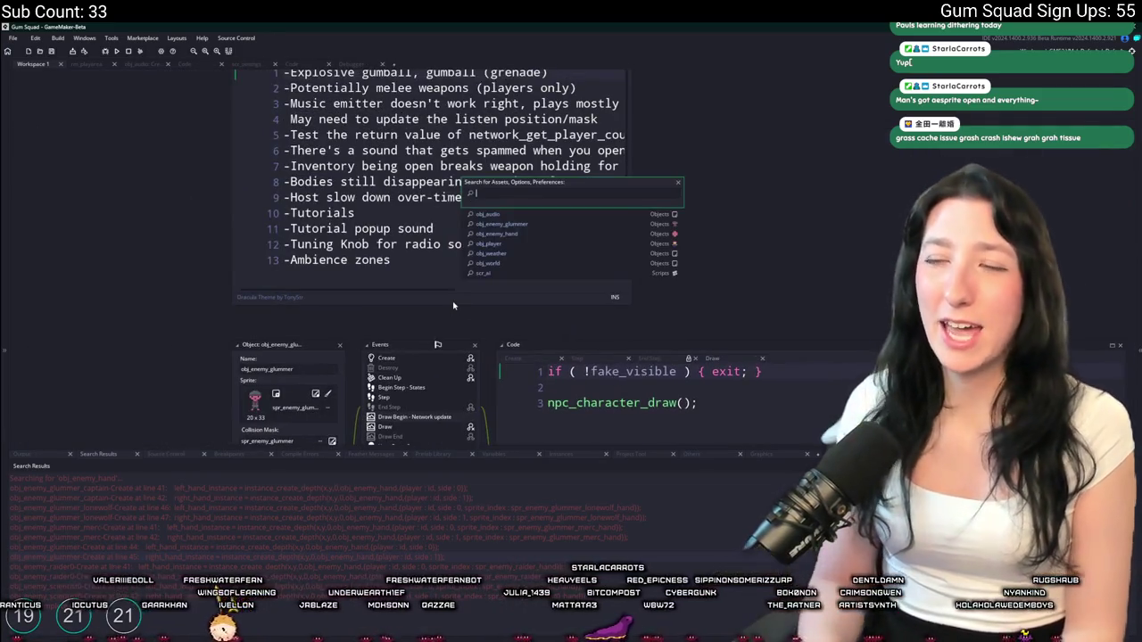
text(a)
text(y)
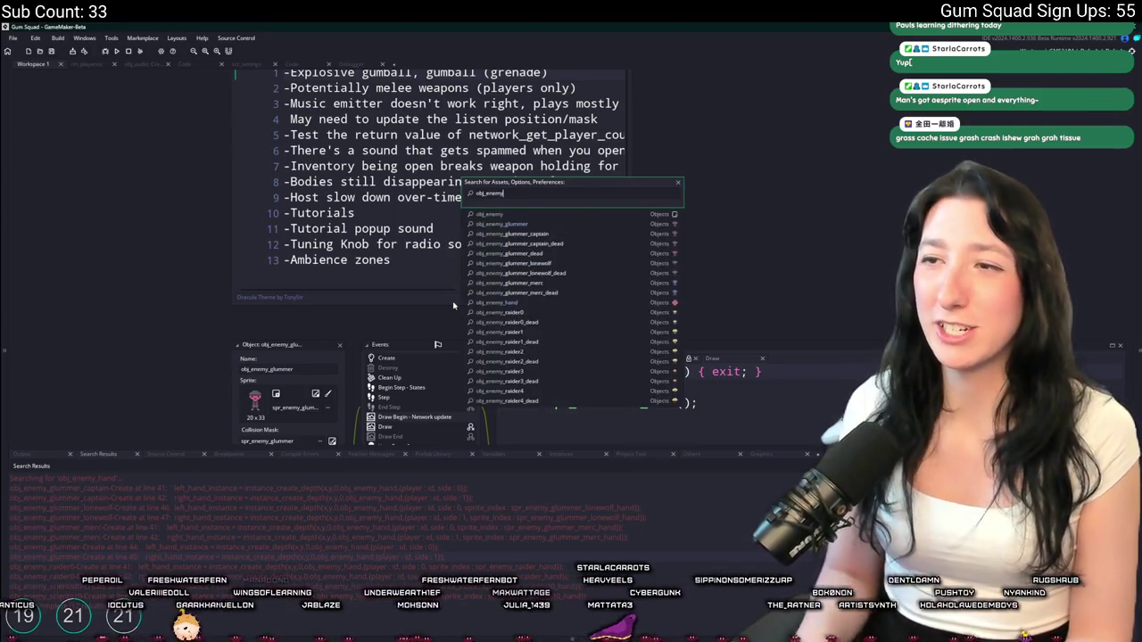
key(Down)
key(Down)
key(Down)
key(Up)
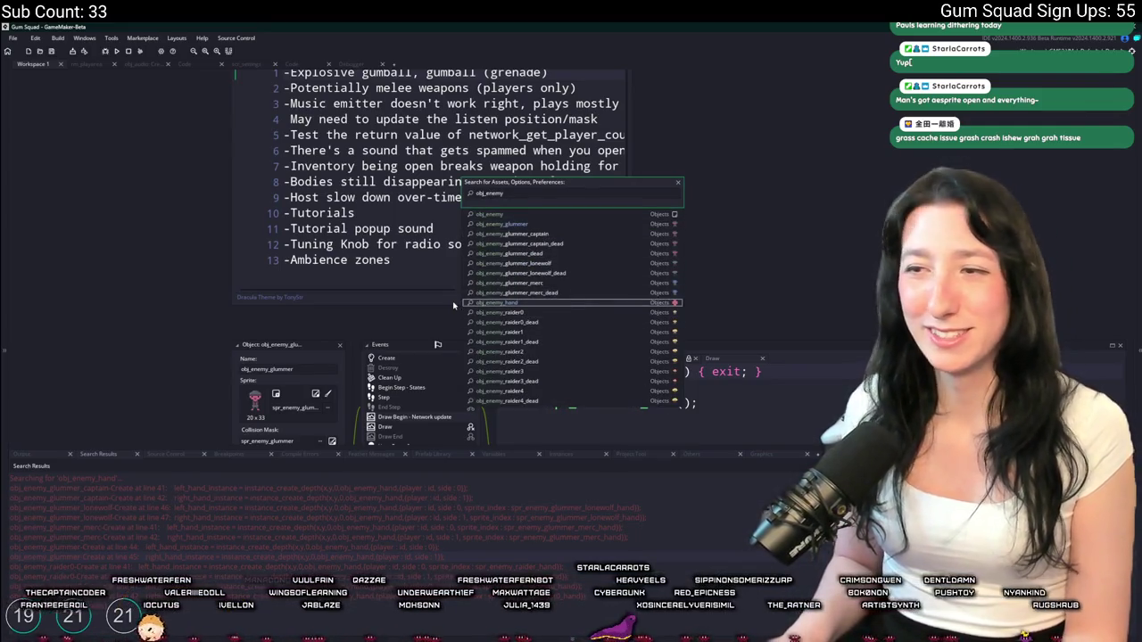
key(Return)
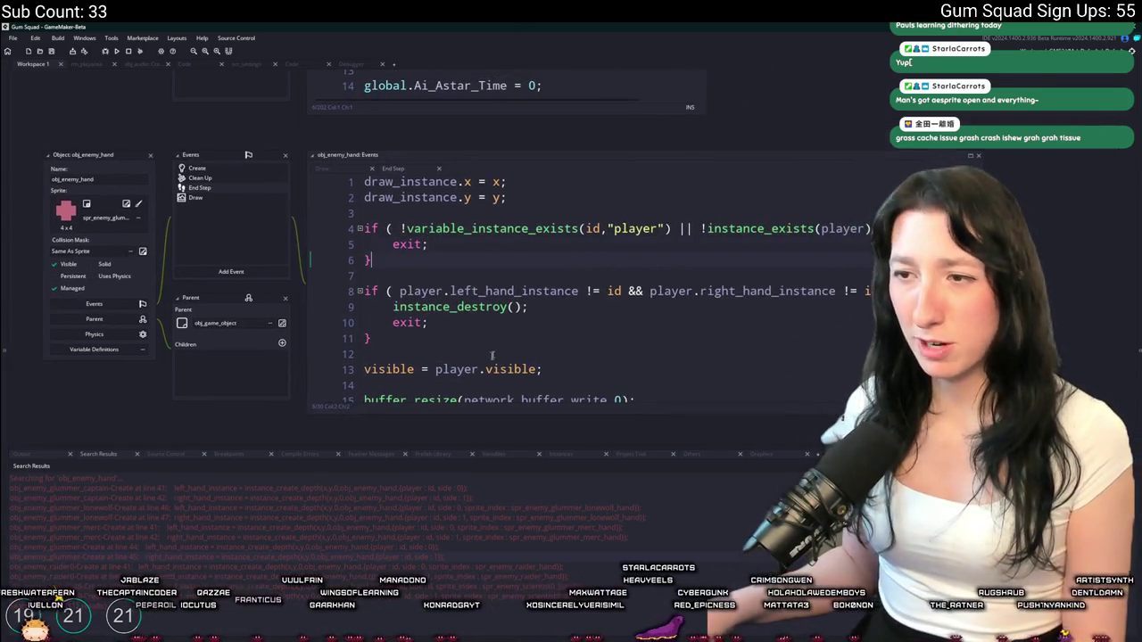
Change line 13 of obj_enemy_hand's End Step to player.fake_visible and build and run
double_click(497, 368)
text(fake_visible)
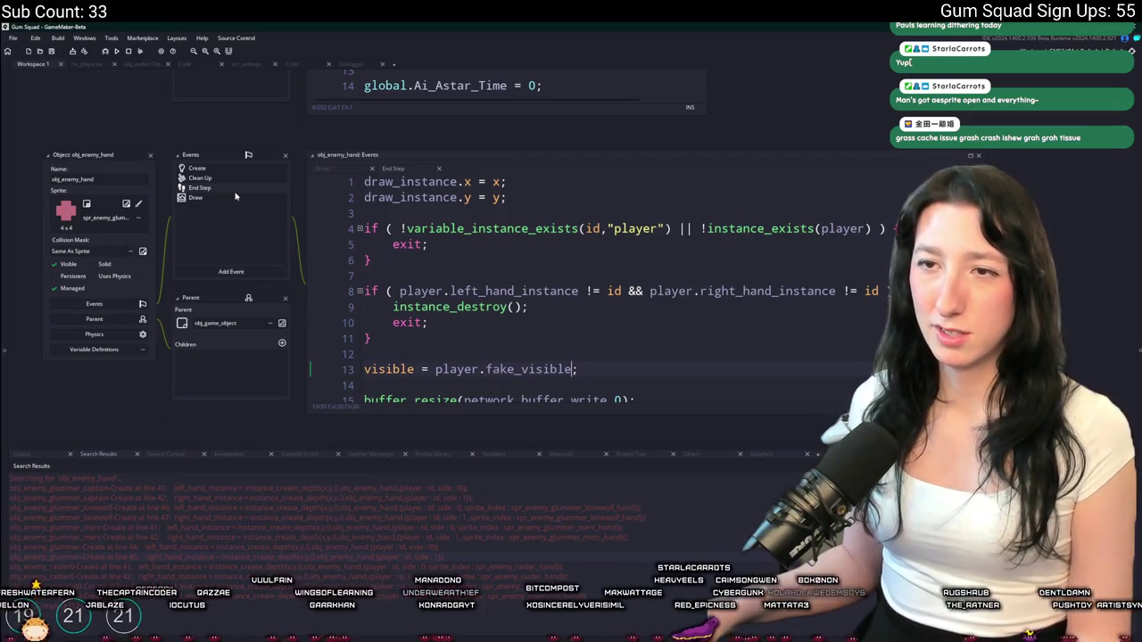
click(236, 195)
scroll(665, 268, down, 3)
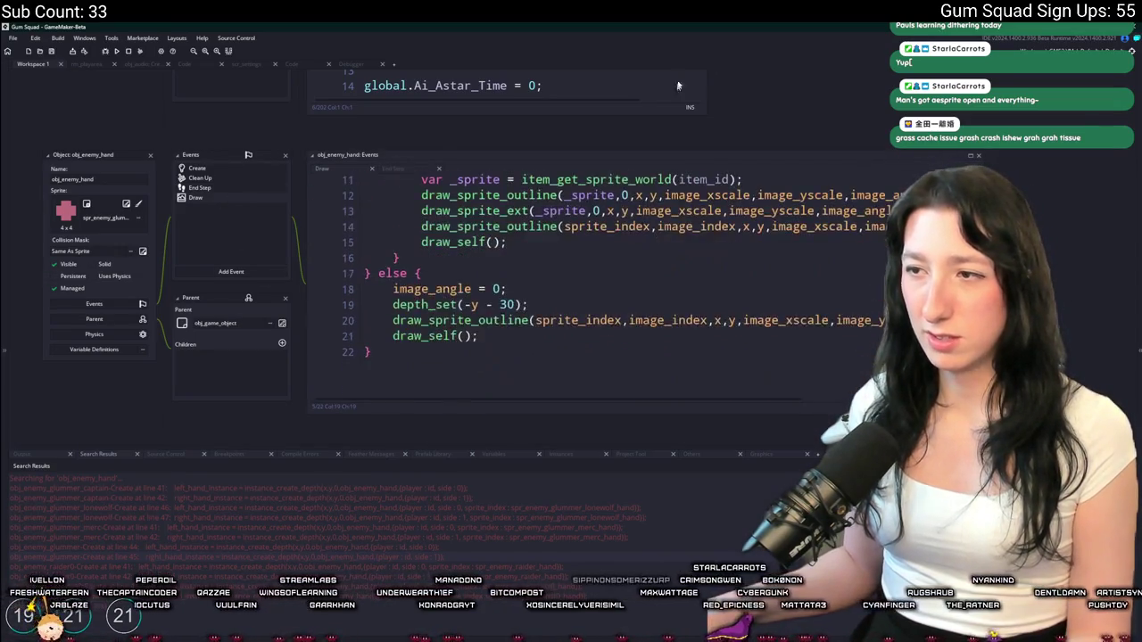
scroll(624, 249, up, 1)
click(613, 229)
scroll(397, 218, down, 1)
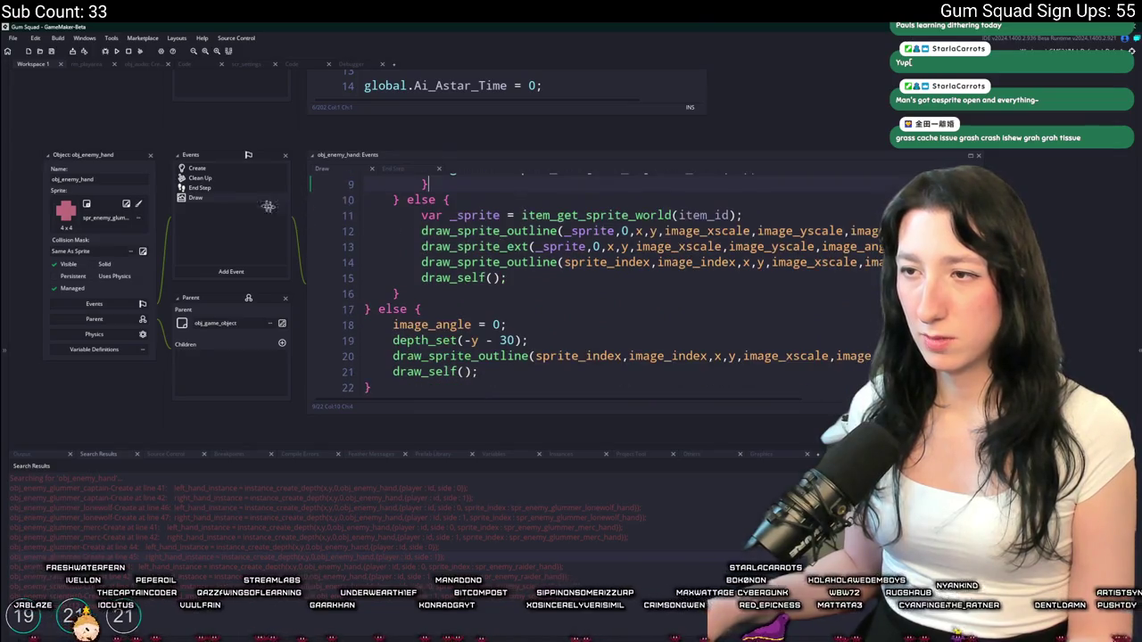
click(206, 188)
click(642, 341)
click(633, 369)
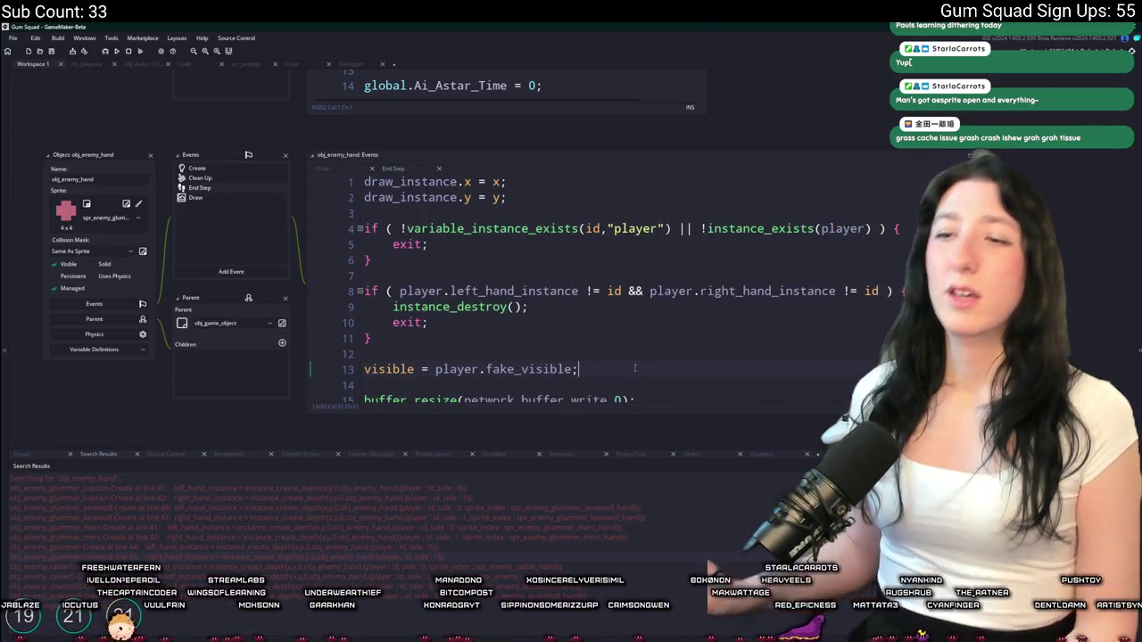
key(F5)
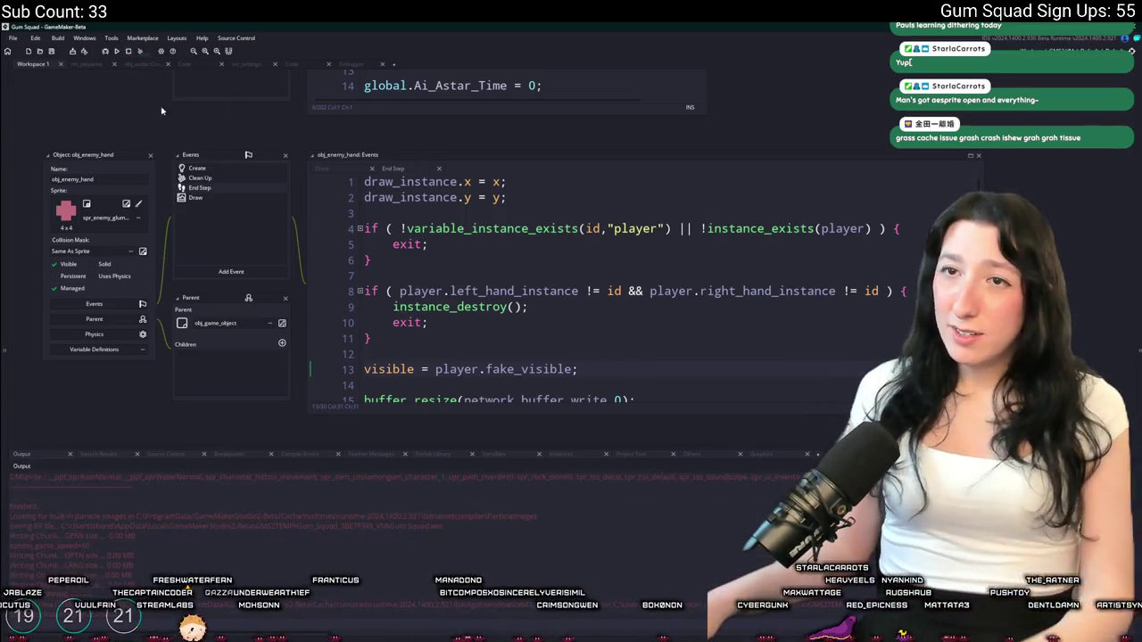
Open obj_enemy_glummer_lonewolf's Create event to review it
key(ctrl+t)
text(lonew)
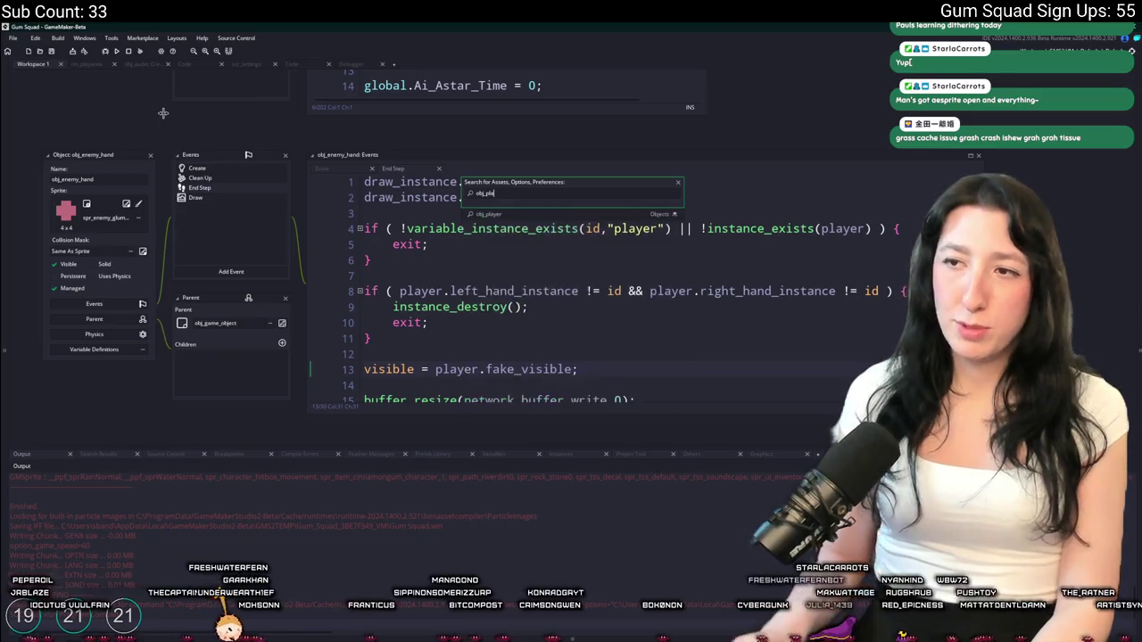
key(Return)
scroll(163, 111, down, 5)
Set line 20 of obj_hand's End Step to visible = player.fake_visible and run a test build
key(ctrl+t)
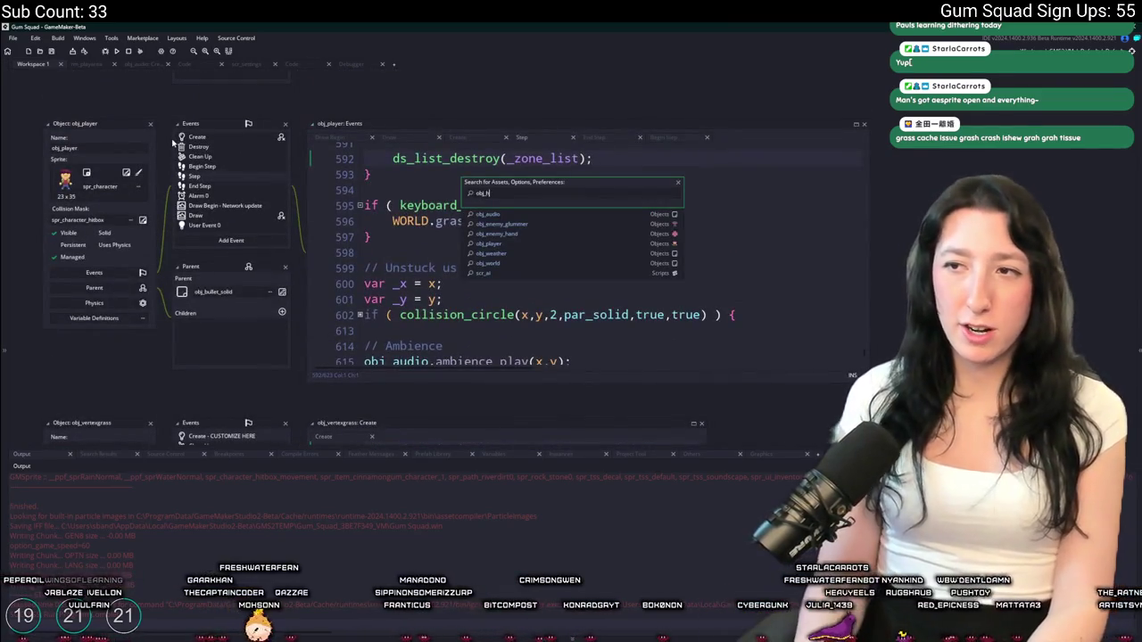
text(hand)
key(Return)
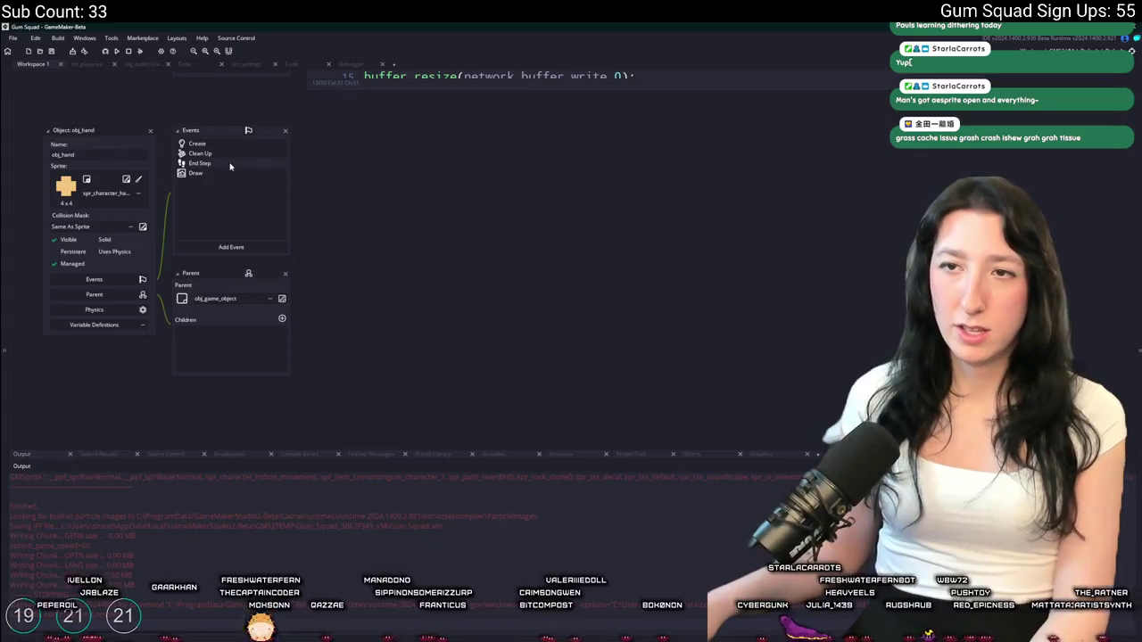
click(229, 166)
scroll(501, 217, down, 5)
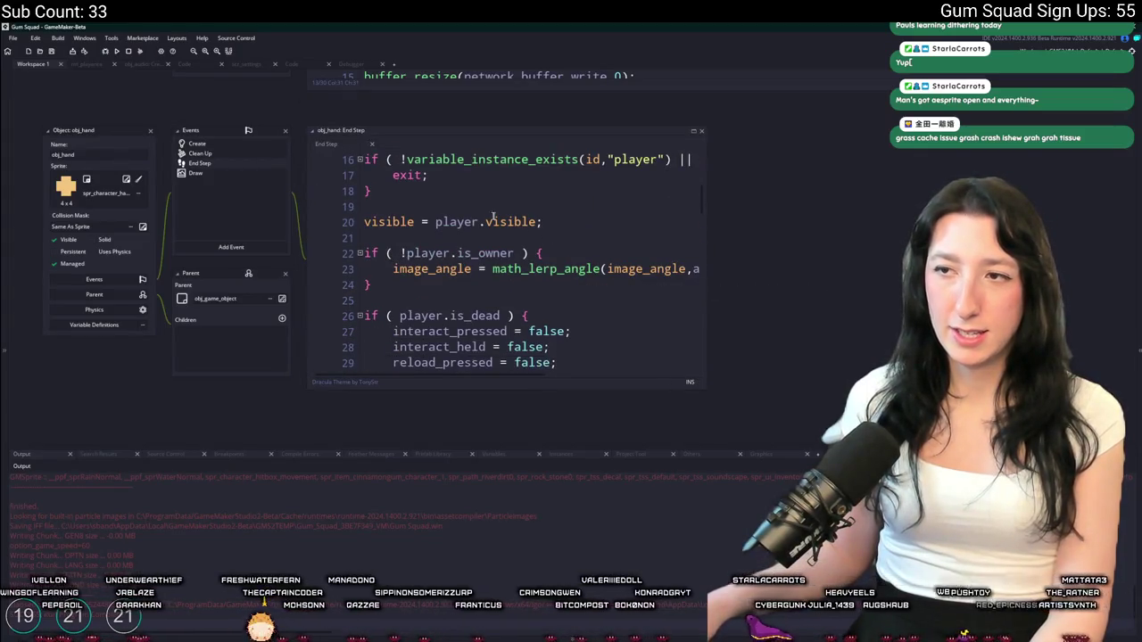
click(486, 221)
text(fake_)
click(614, 225)
key(F5)
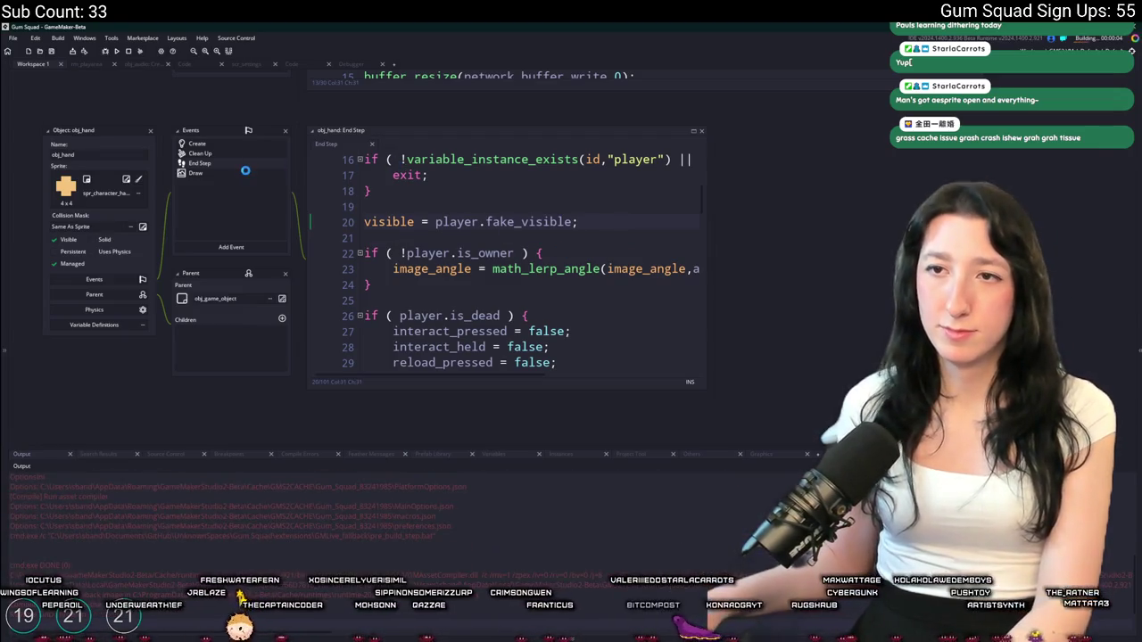
click(235, 173)
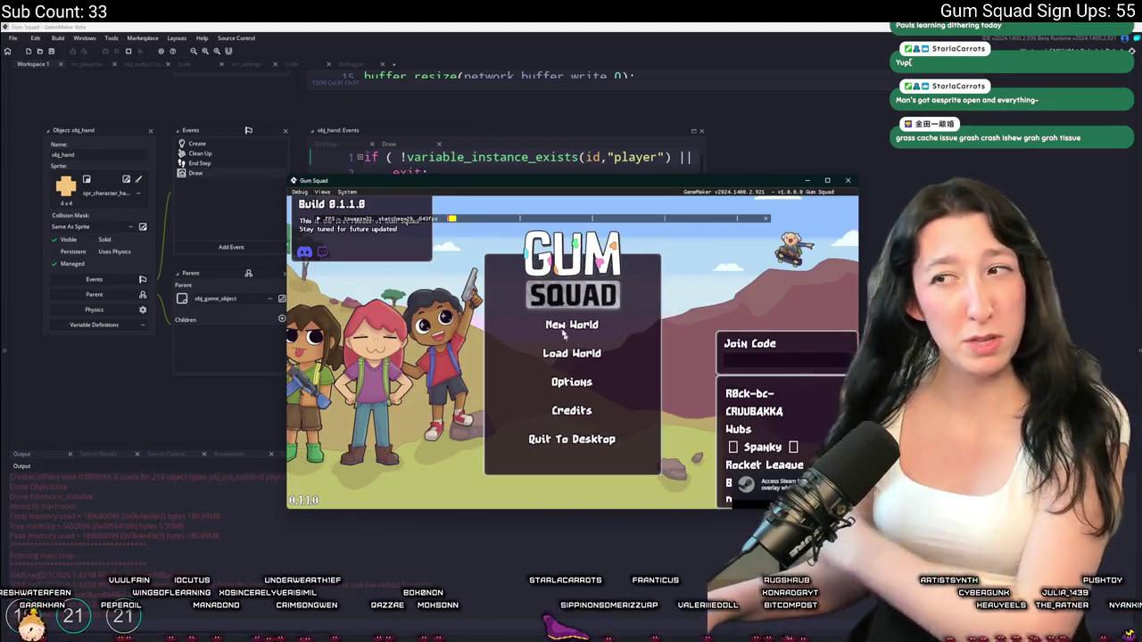
Choose New World and Create Lobby in the test run, triggering the fake_visible error
click(569, 326)
click(585, 412)
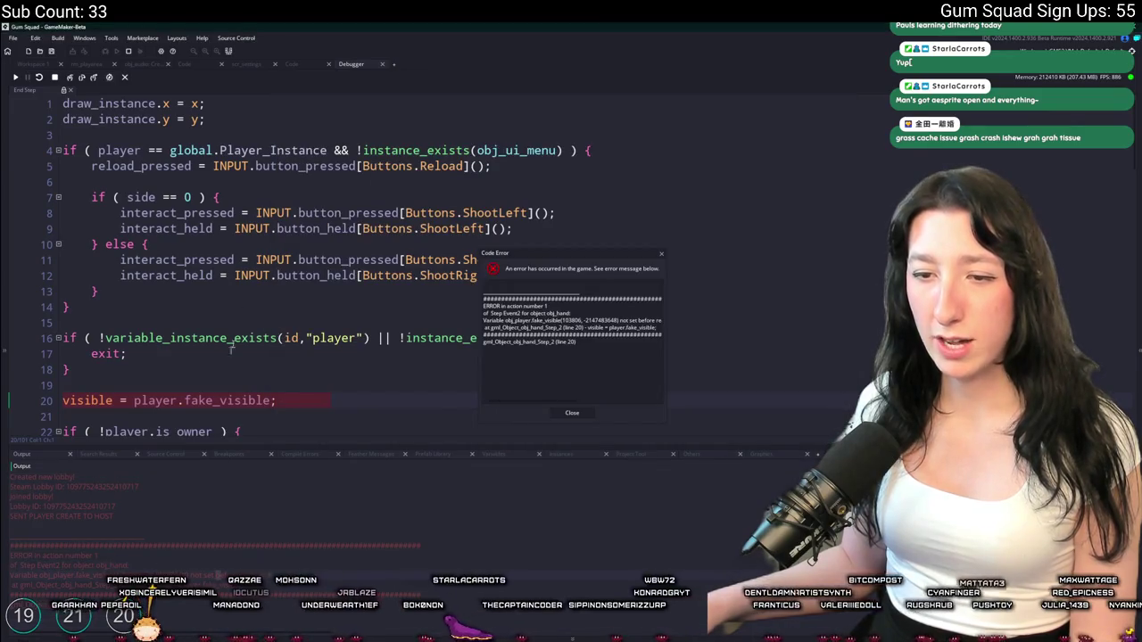
Remove 'fake_' from obj_hand's End Step line 20 so it reads visible = player.visible
click(249, 305)
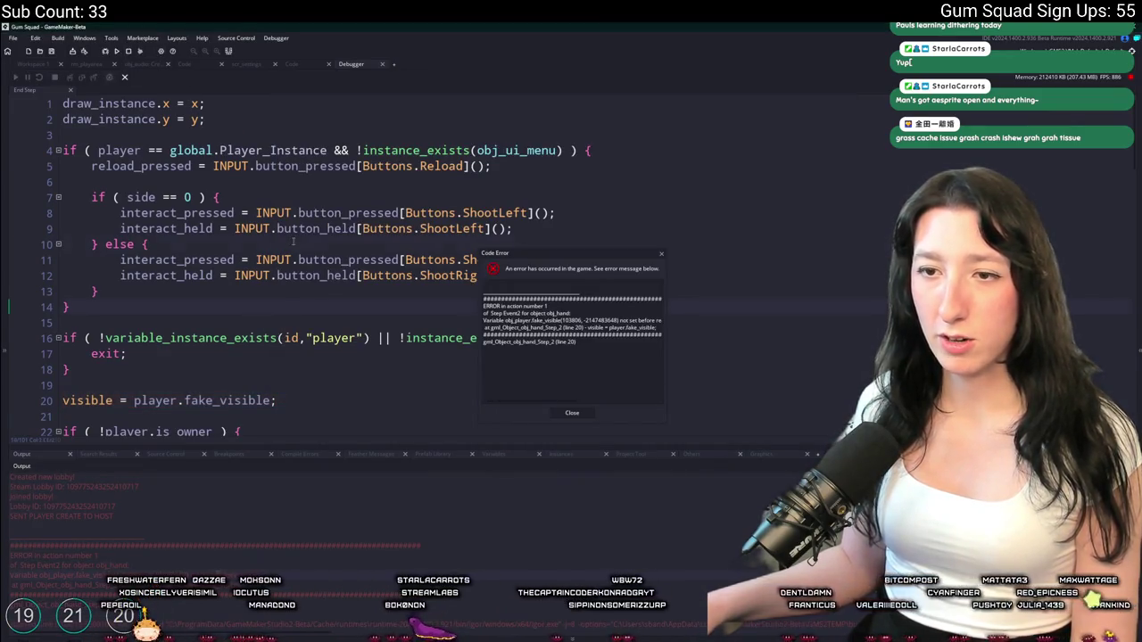
key(ctrl+t)
text(o)
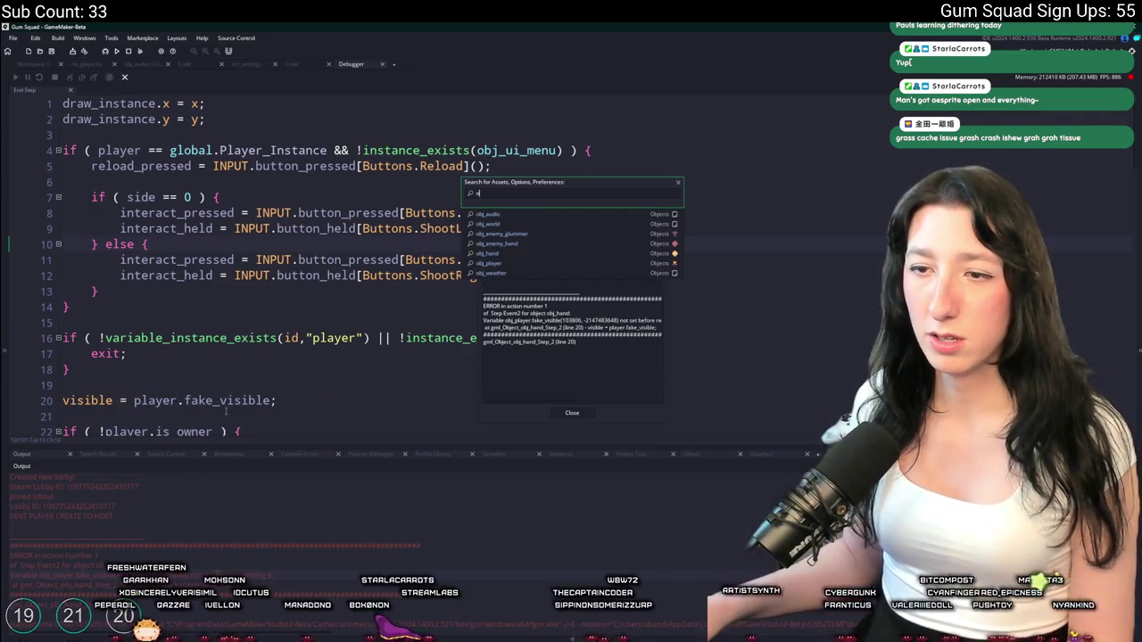
key(BackSpace)
click(185, 401)
key(Delete)
key(Delete)
key(Delete)
click(239, 379)
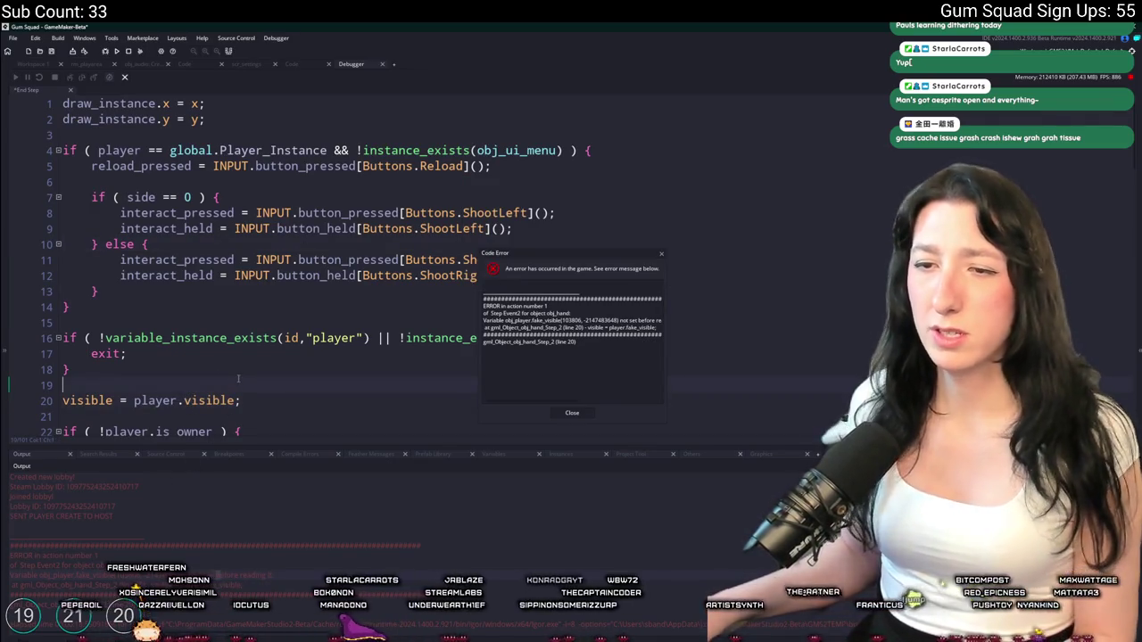
Open obj_player and look through its Draw Begin and Draw event code
key(ctrl+t)
text(obj_pla)
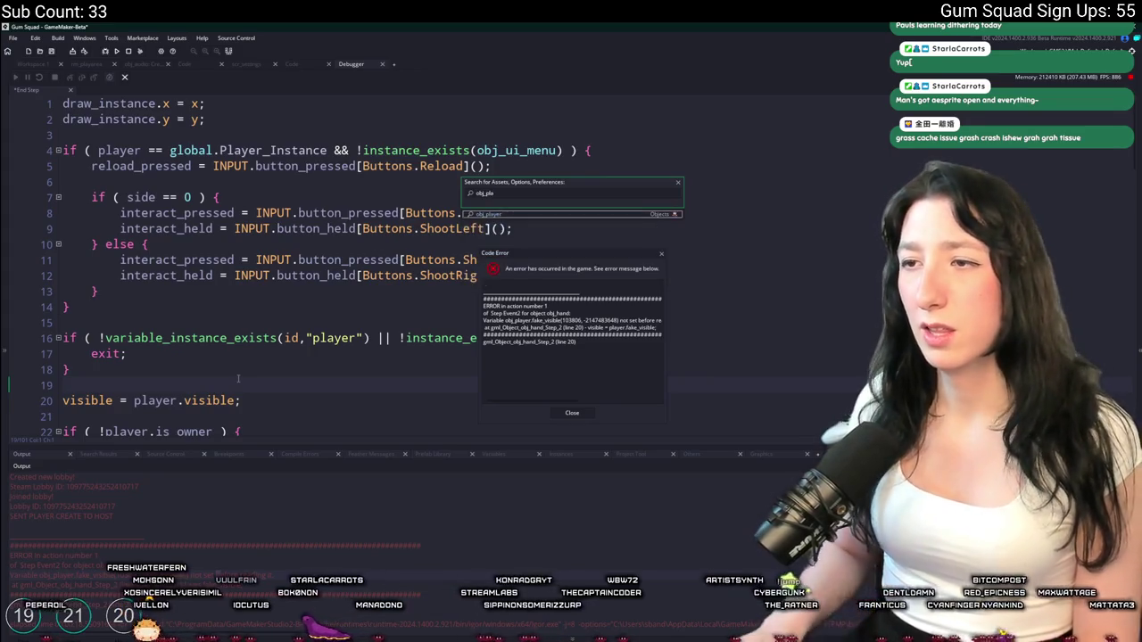
key(Return)
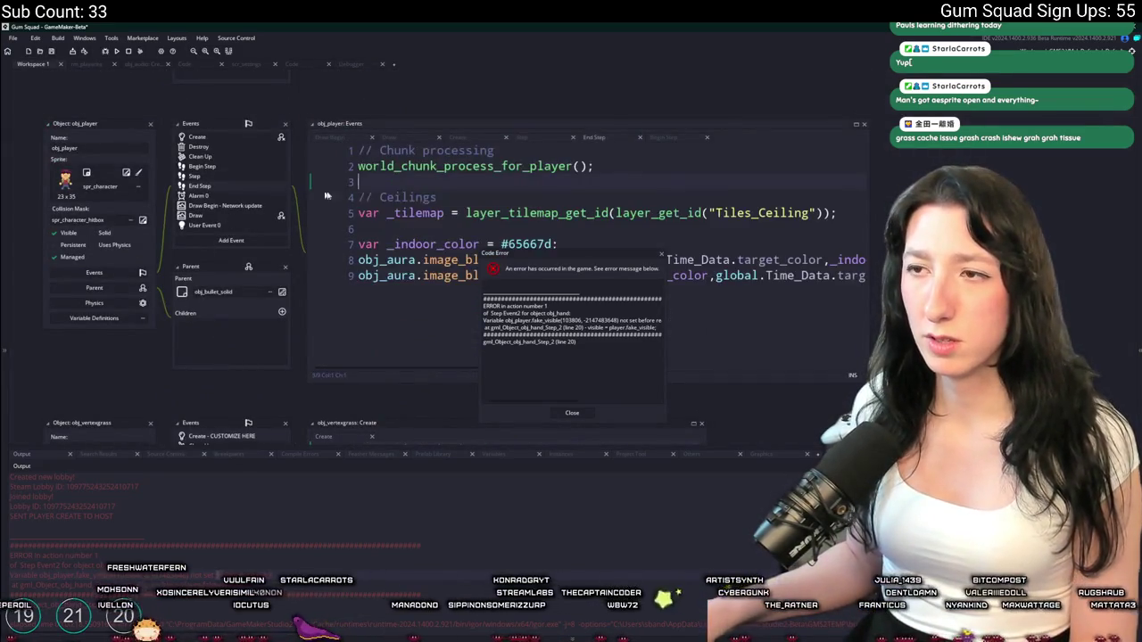
scroll(431, 258, down, 3)
click(431, 254)
click(198, 205)
click(196, 215)
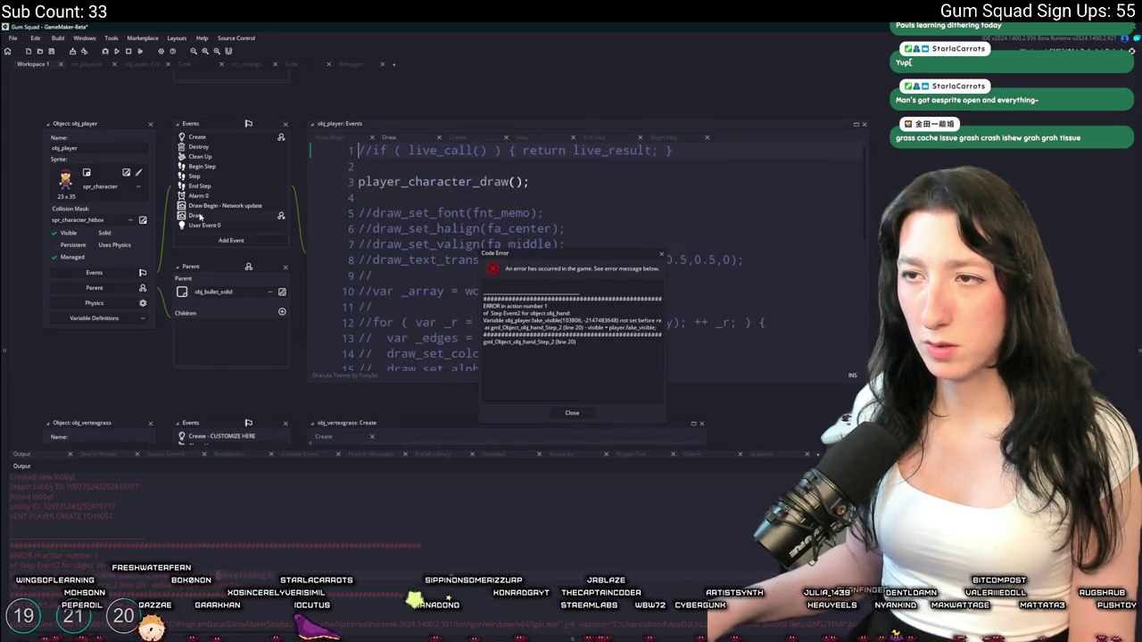
click(292, 64)
Reopen obj_hand's End Step code and rebuild and run the game with F5
key(ctrl+t)
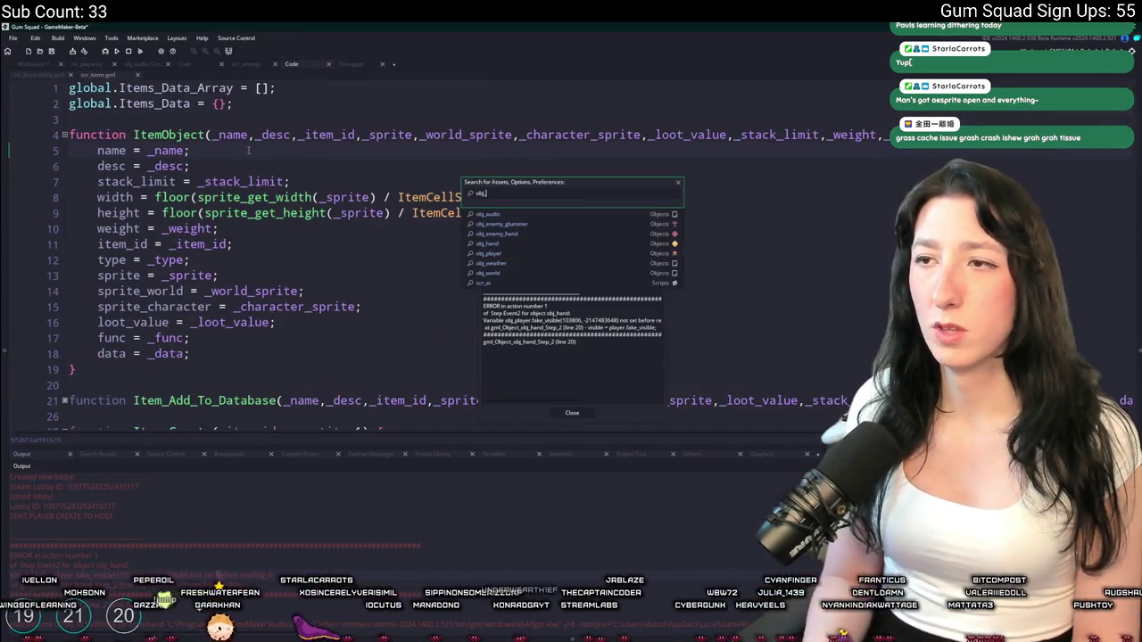
text(ha)
key(Return)
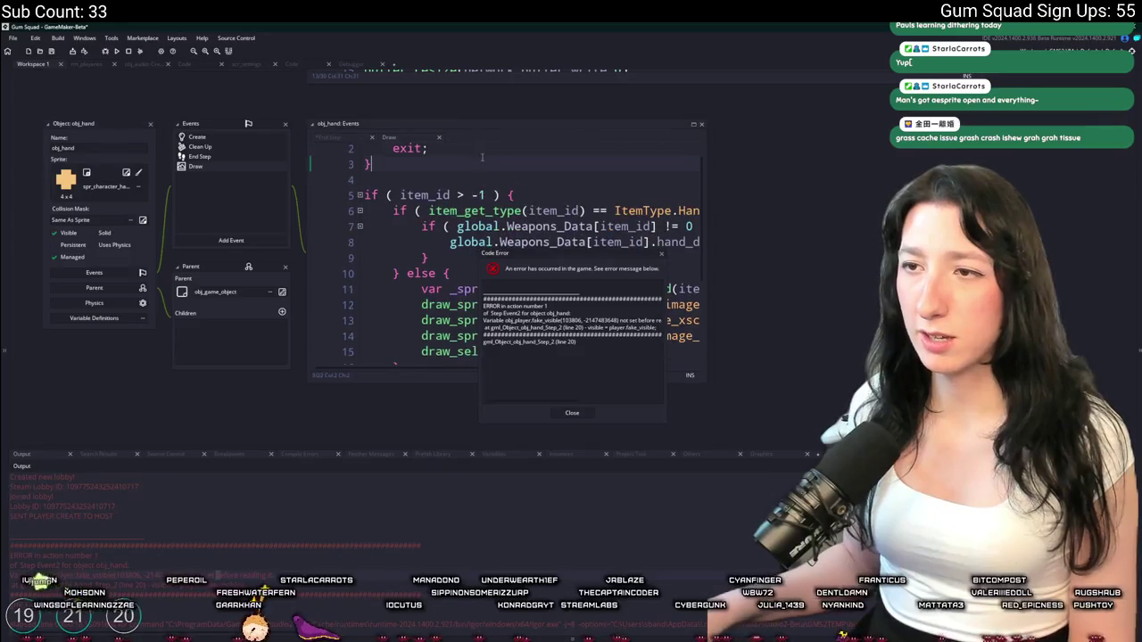
click(262, 158)
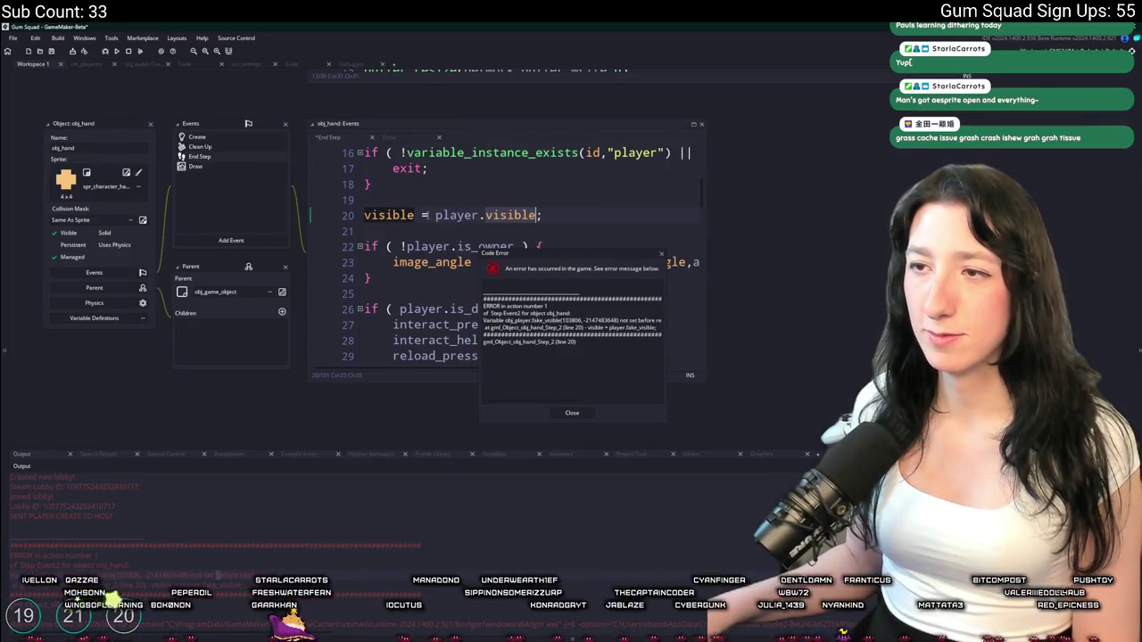
click(584, 209)
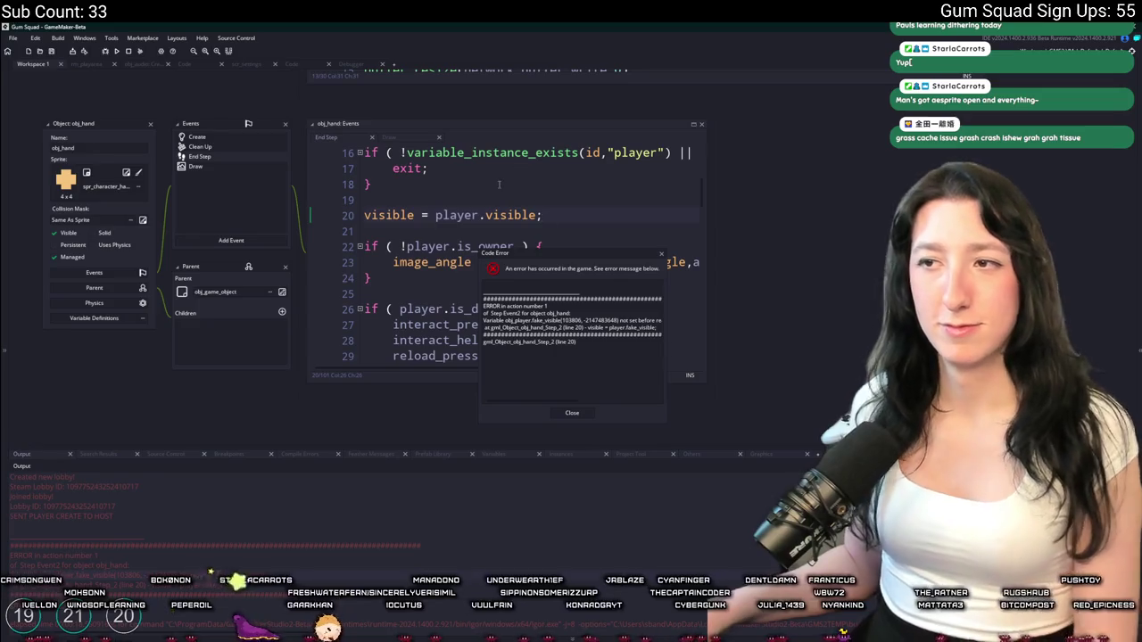
key(F5)
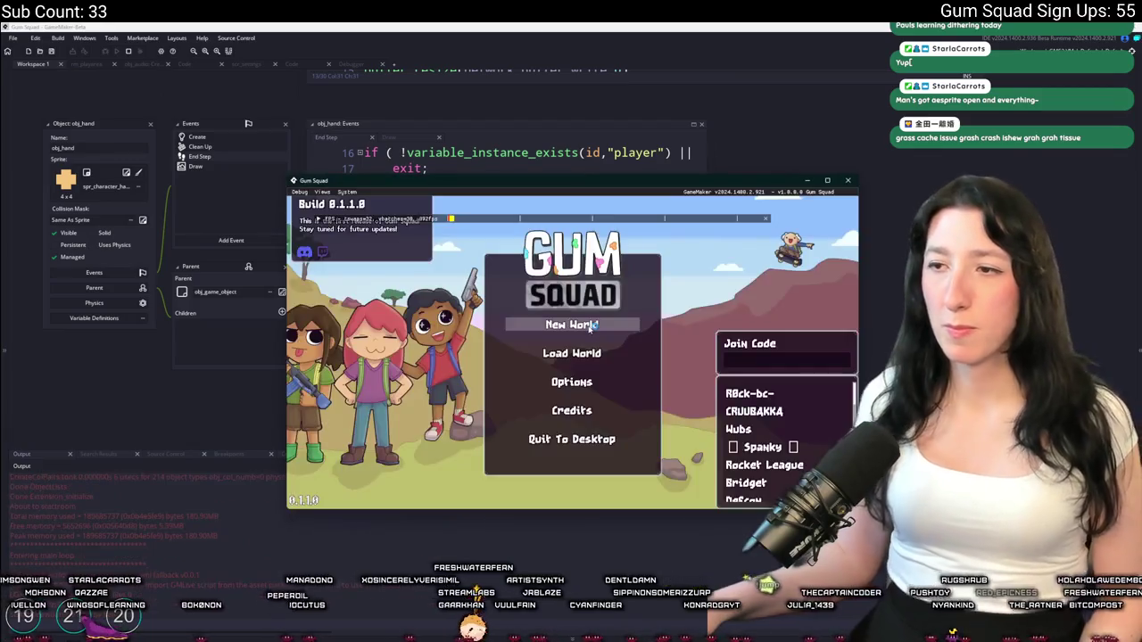
Host a New World lobby, open the Debugger's Profile pane, and play while profiling, then stop
click(589, 328)
click(570, 415)
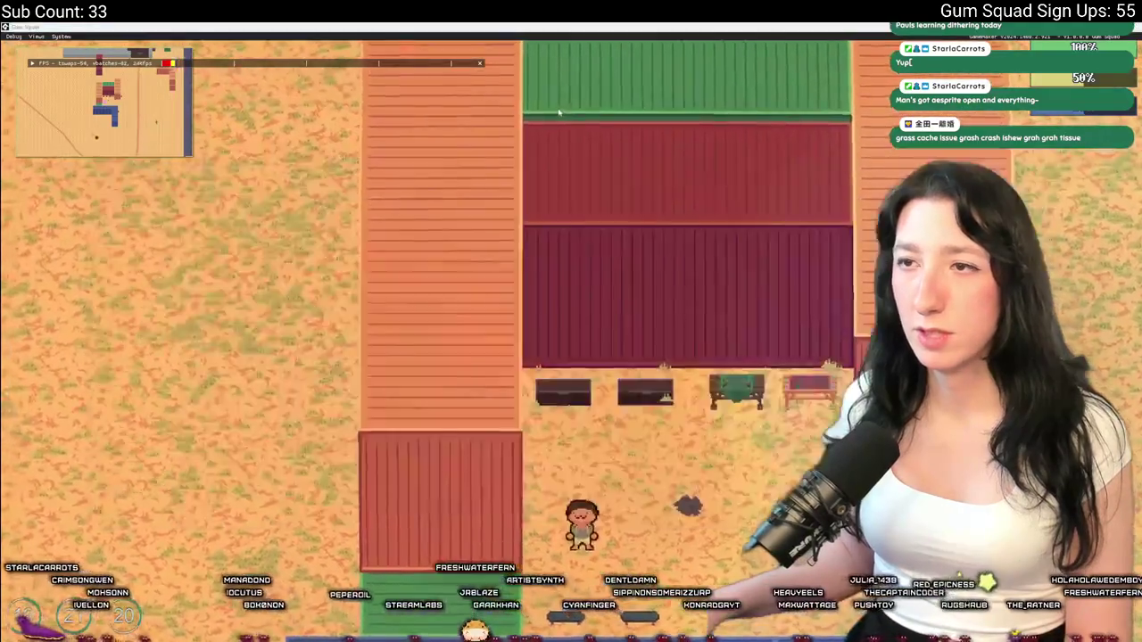
key(alt+Tab)
click(343, 64)
click(689, 456)
key(alt+Tab)
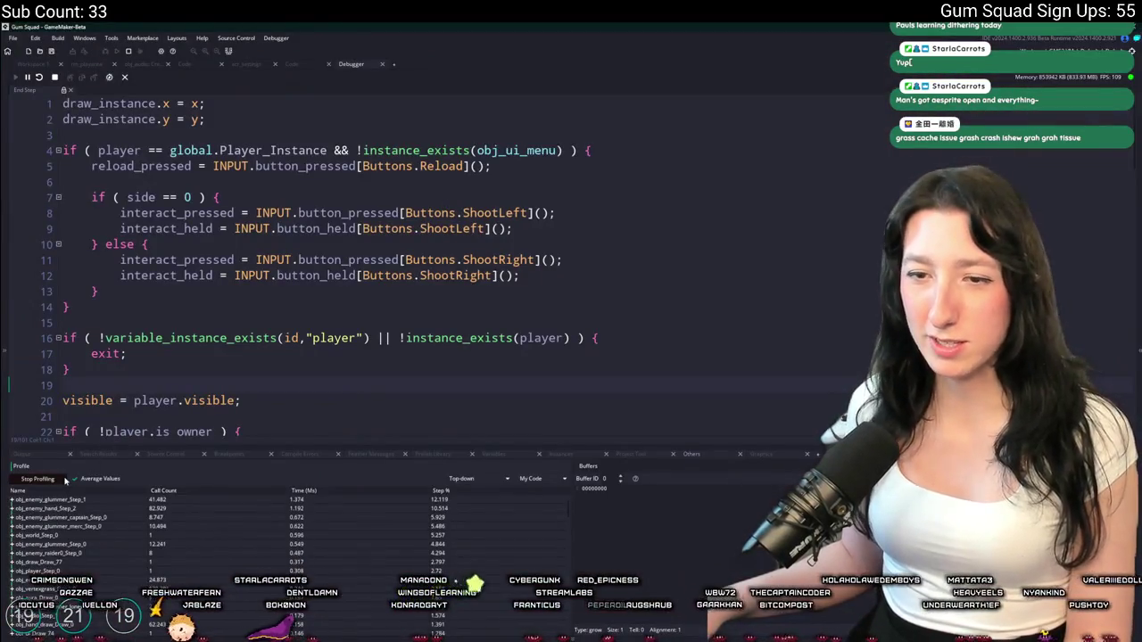
click(64, 480)
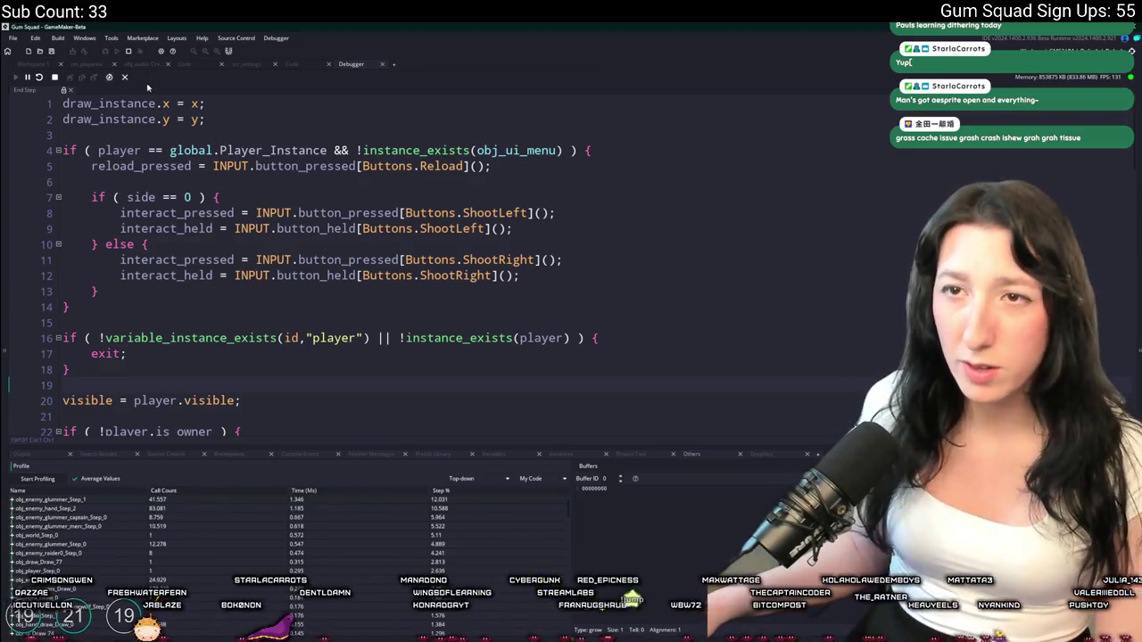
Stop the game and inspect obj_enemy_glummer_Step_1's calls, including ai_path_find_starting_point
click(130, 52)
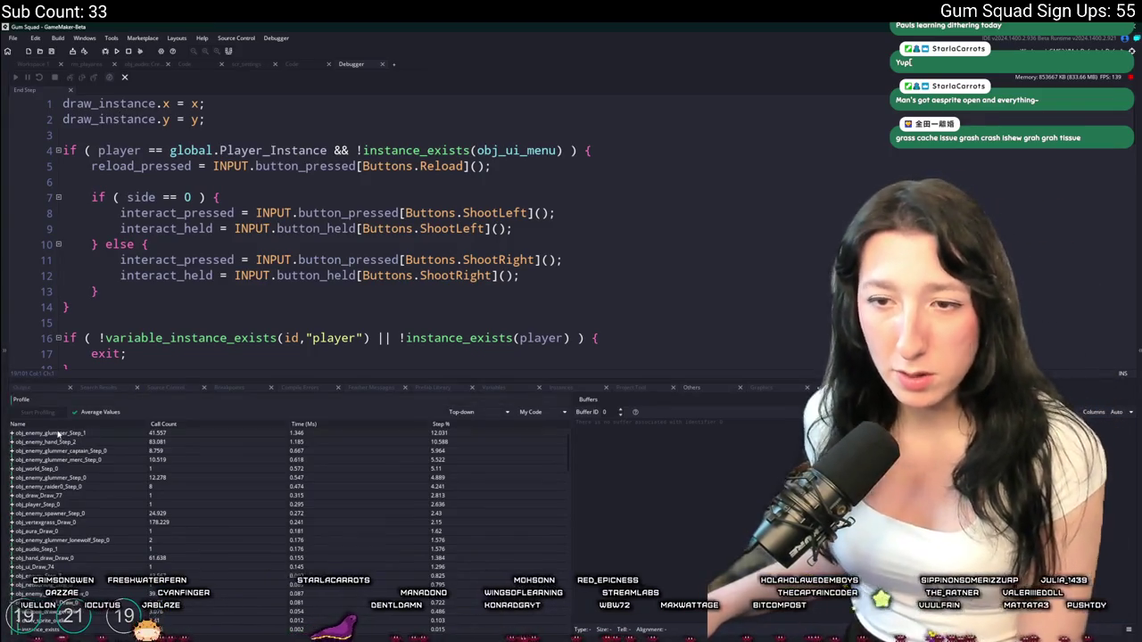
click(13, 434)
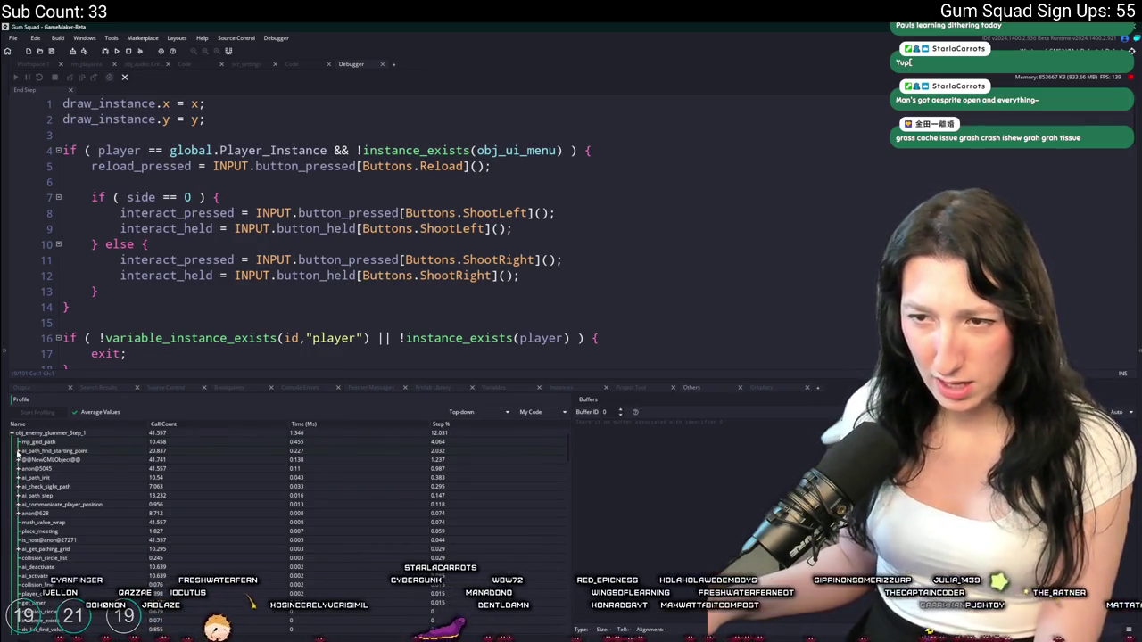
click(18, 451)
click(18, 452)
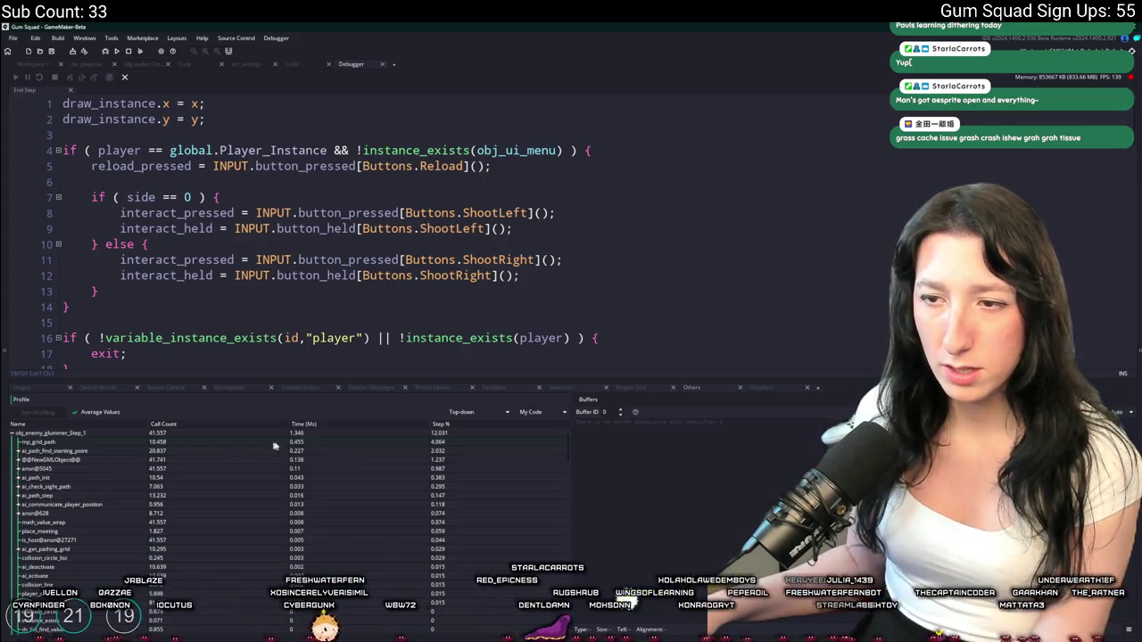
click(11, 433)
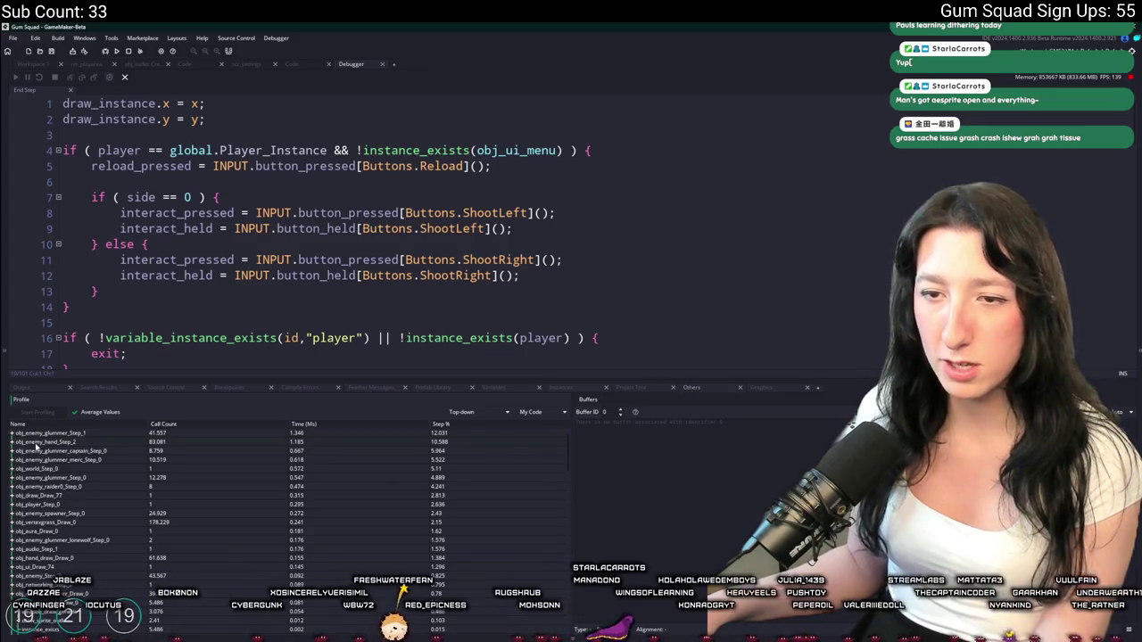
Inspect obj_enemy_hand_Step_2's calls, including cinnamonblaster_step, after checking the timing notes
click(12, 442)
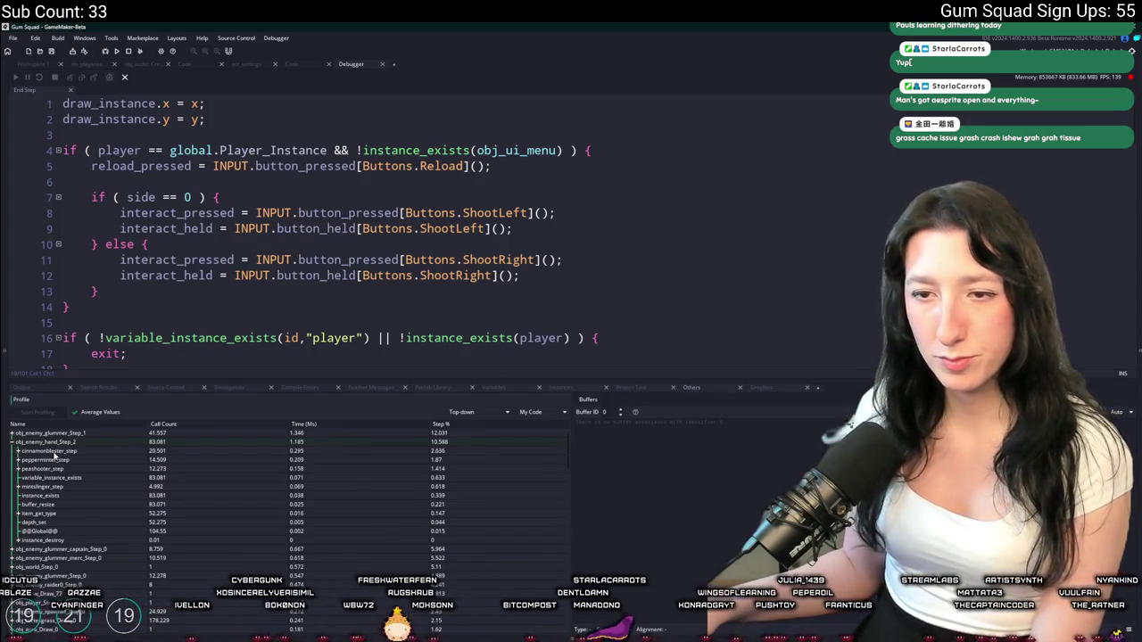
click(292, 65)
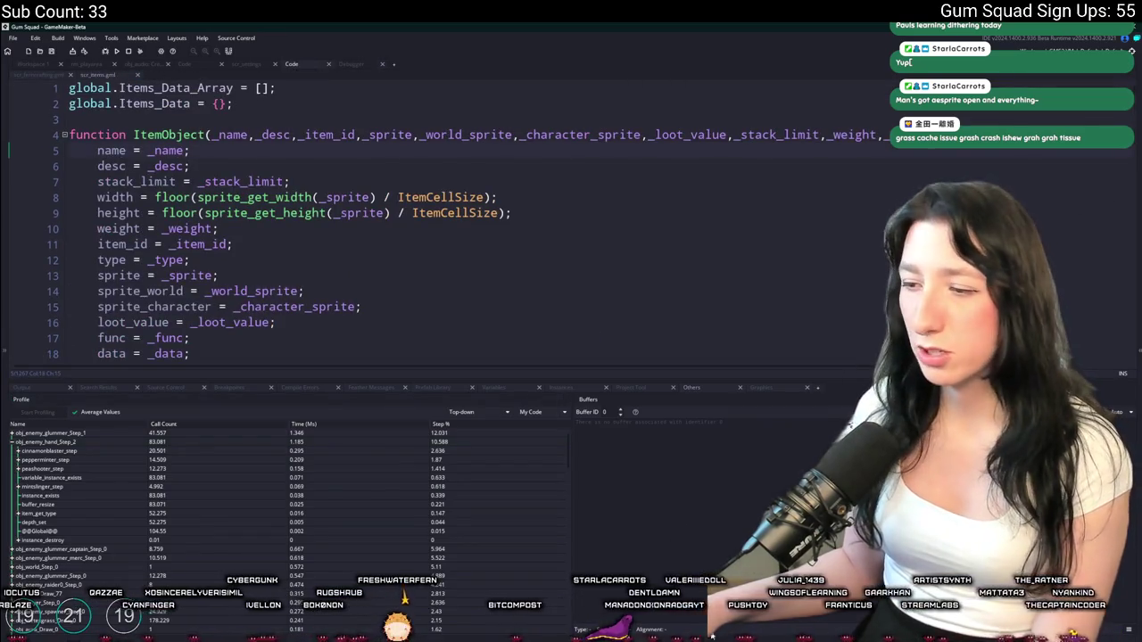
key(alt+Tab)
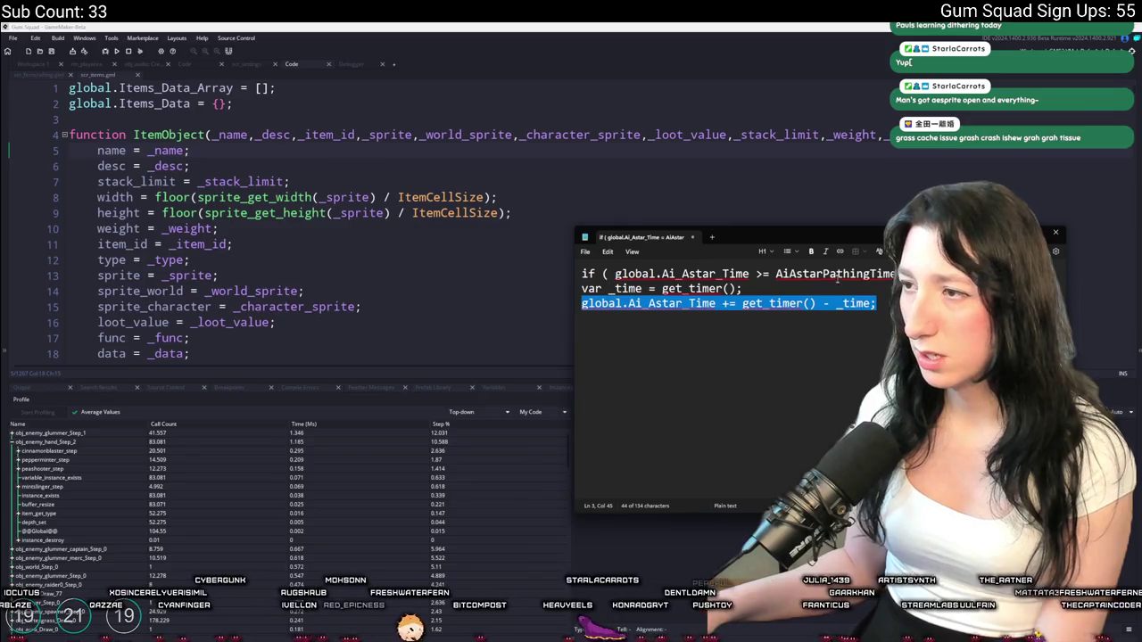
drag(686, 274, 793, 274)
click(339, 548)
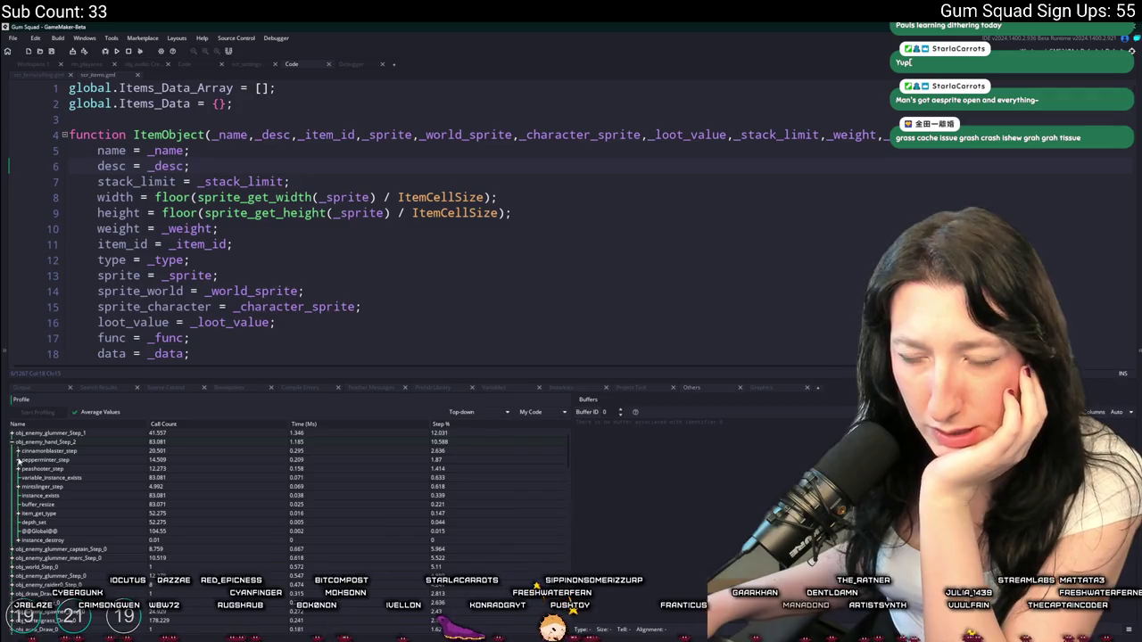
click(18, 451)
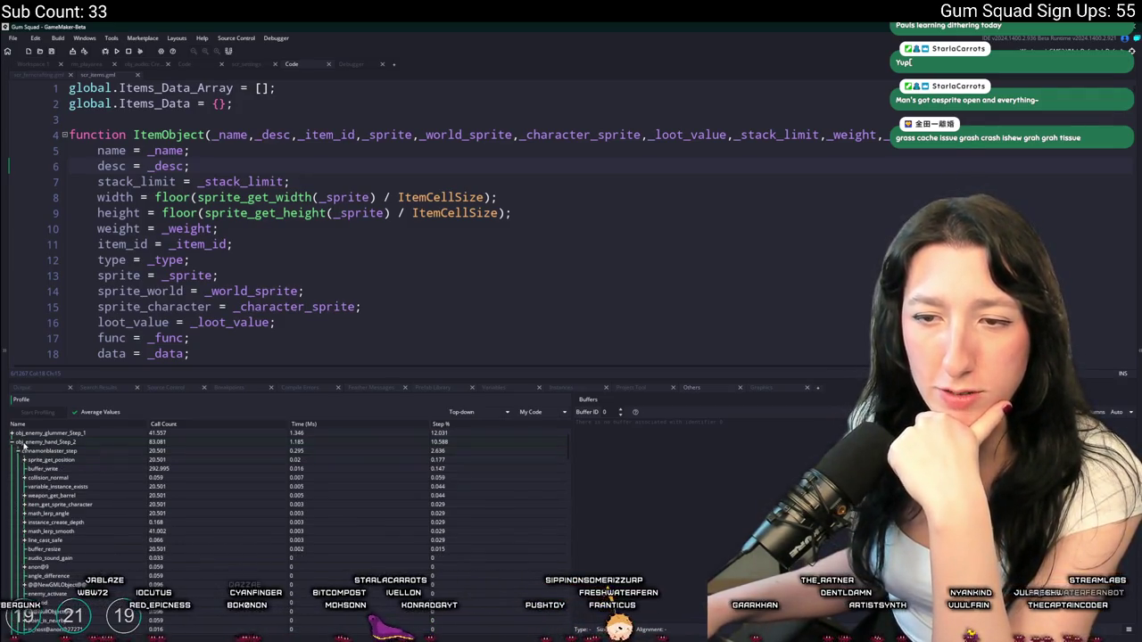
click(13, 442)
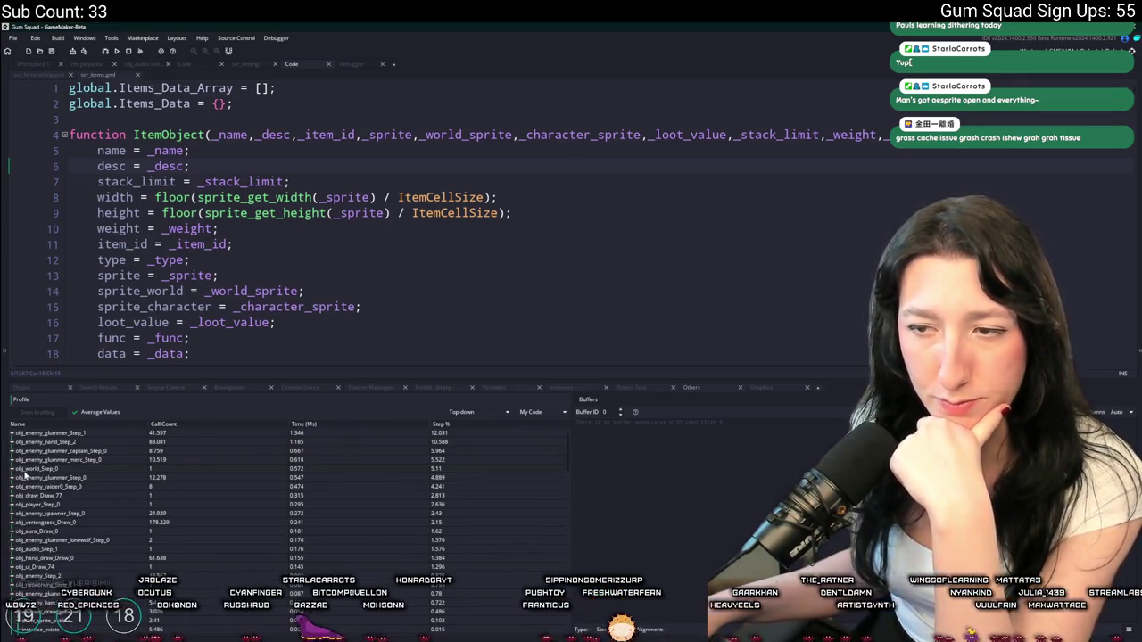
Inspect obj_world_Step_0 and obj_enemy_glummer_Step_0's calls, including movement_apply
click(13, 470)
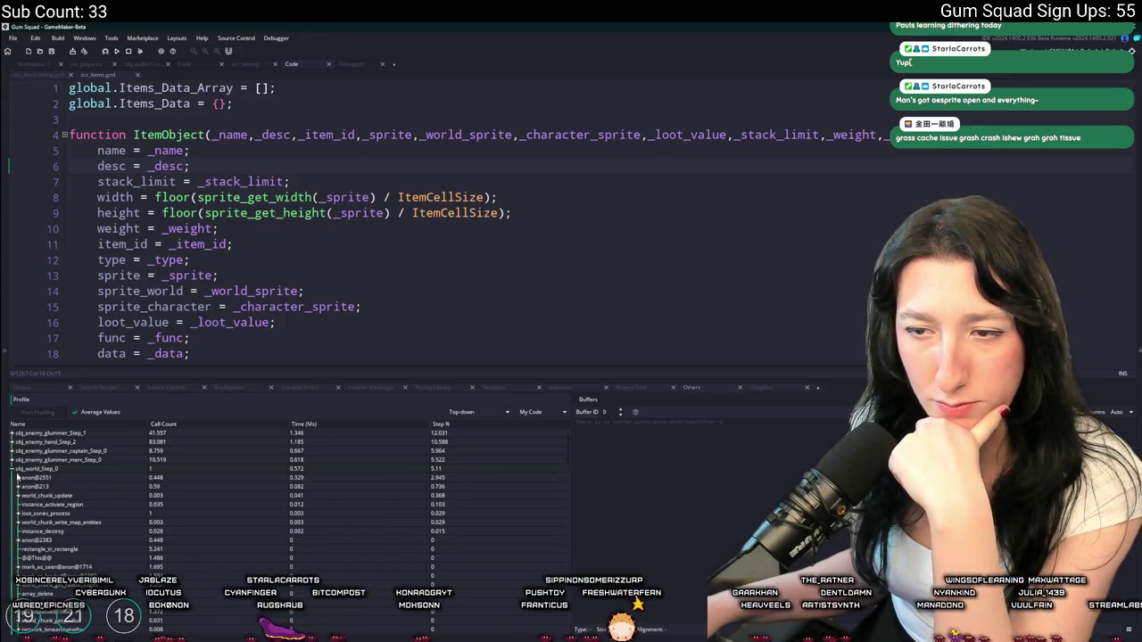
click(14, 469)
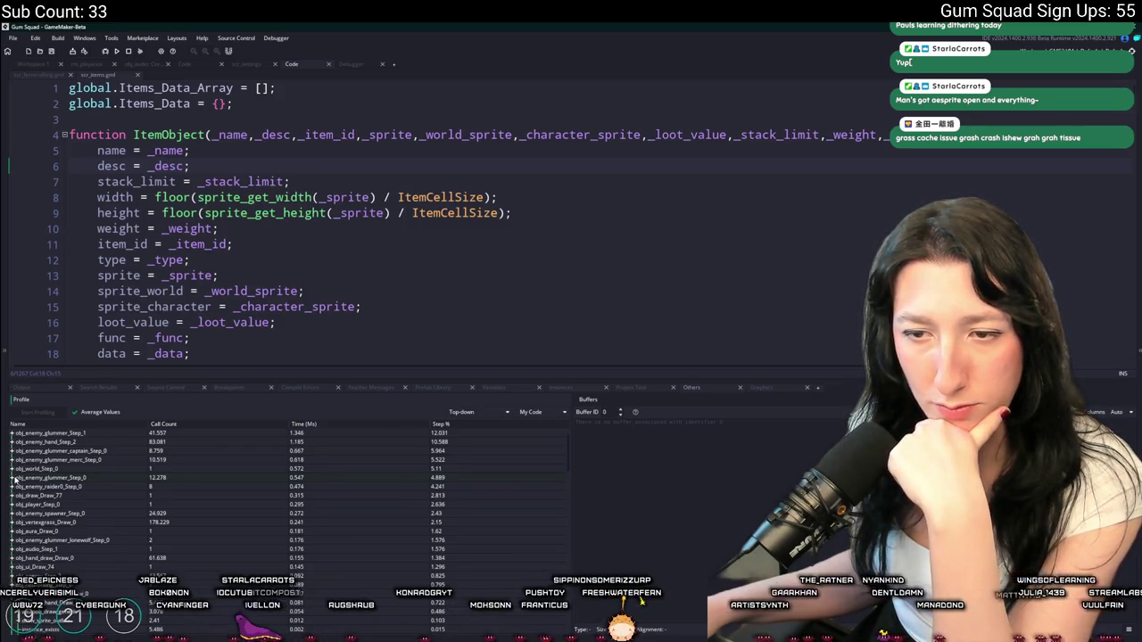
click(13, 478)
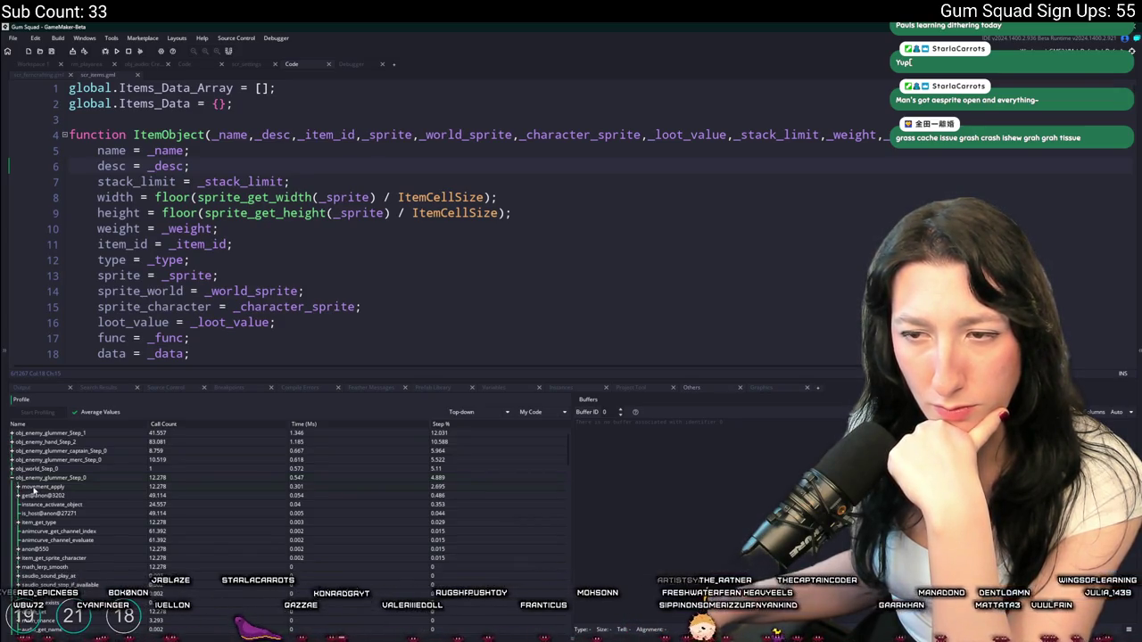
click(18, 487)
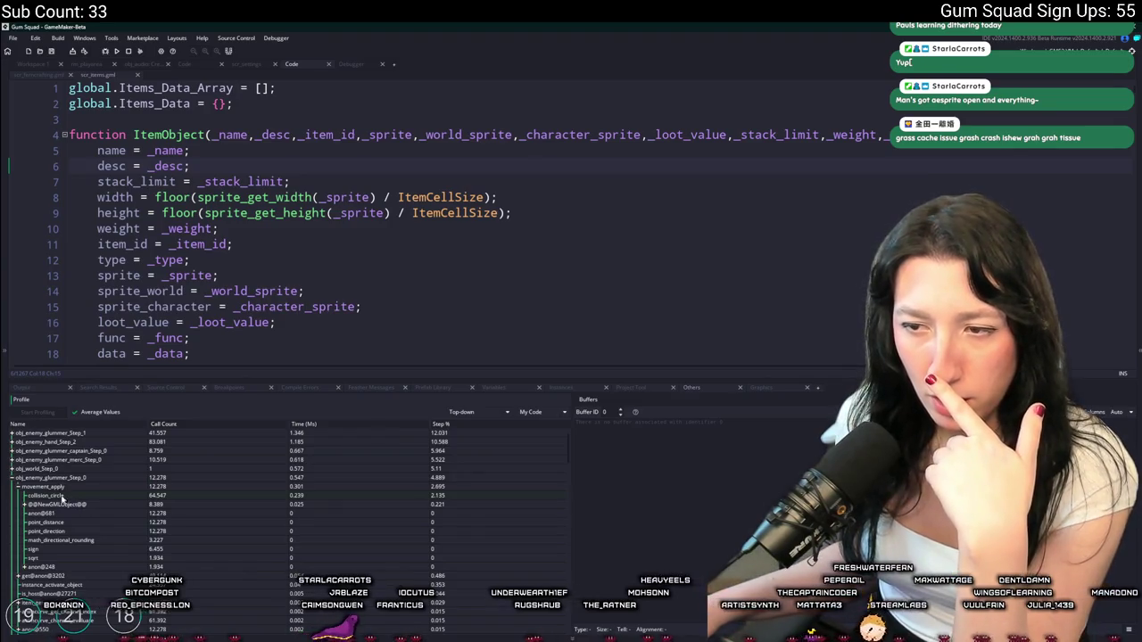
click(12, 478)
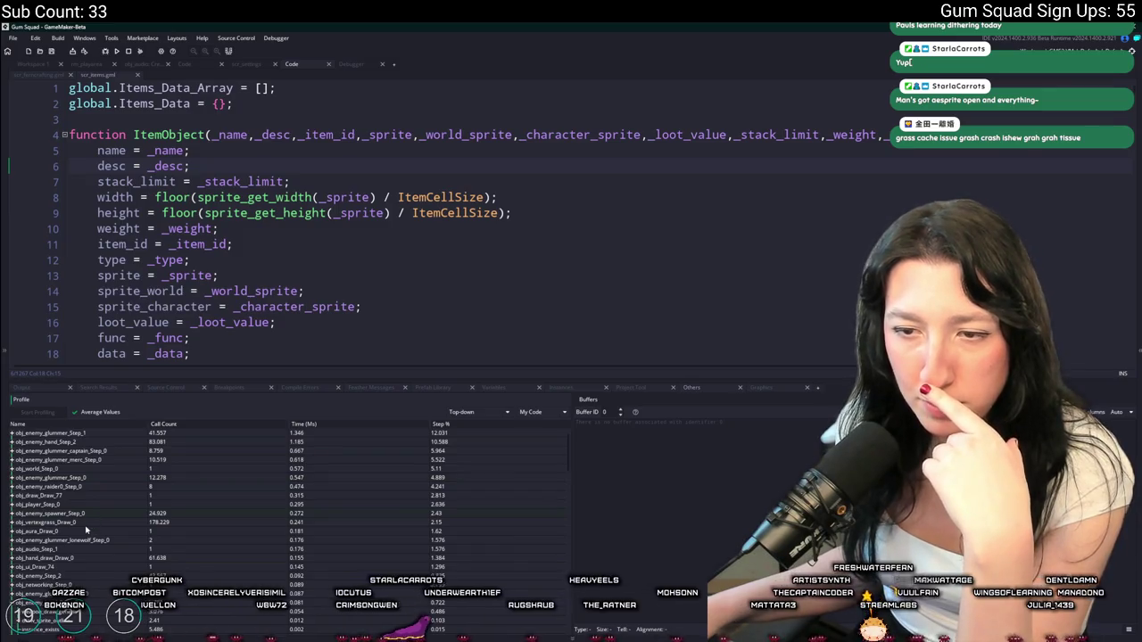
Expand obj_vertexgrass_Draw_0 to show vertex_submit, shader_set_uniform_f and shader_set beneath it
click(12, 522)
click(13, 523)
click(12, 514)
click(12, 514)
click(12, 523)
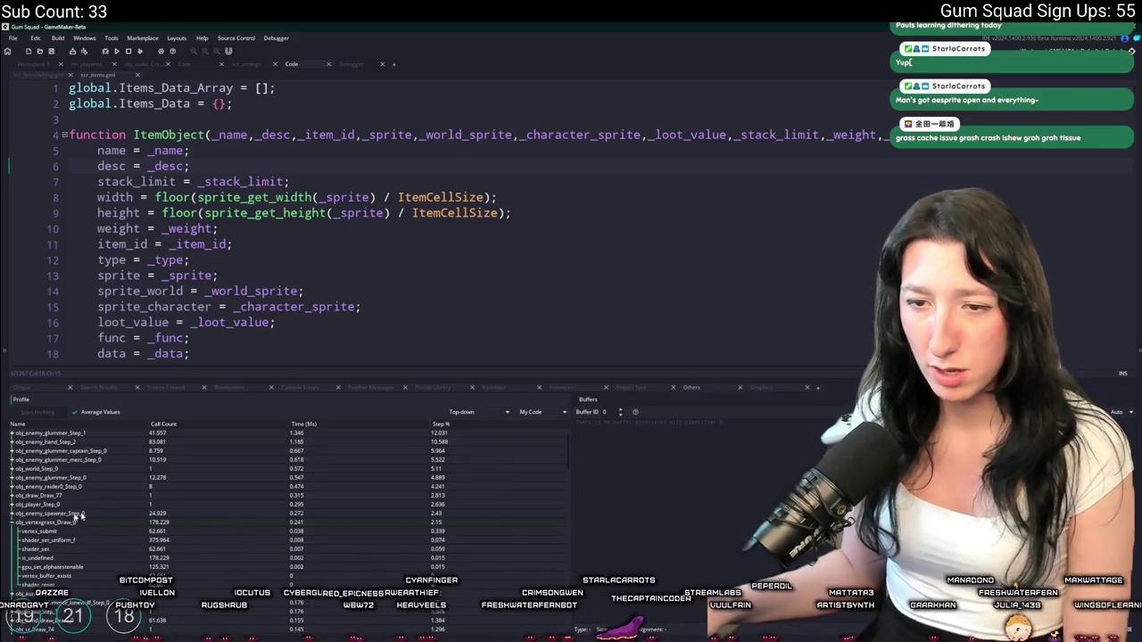
click(249, 67)
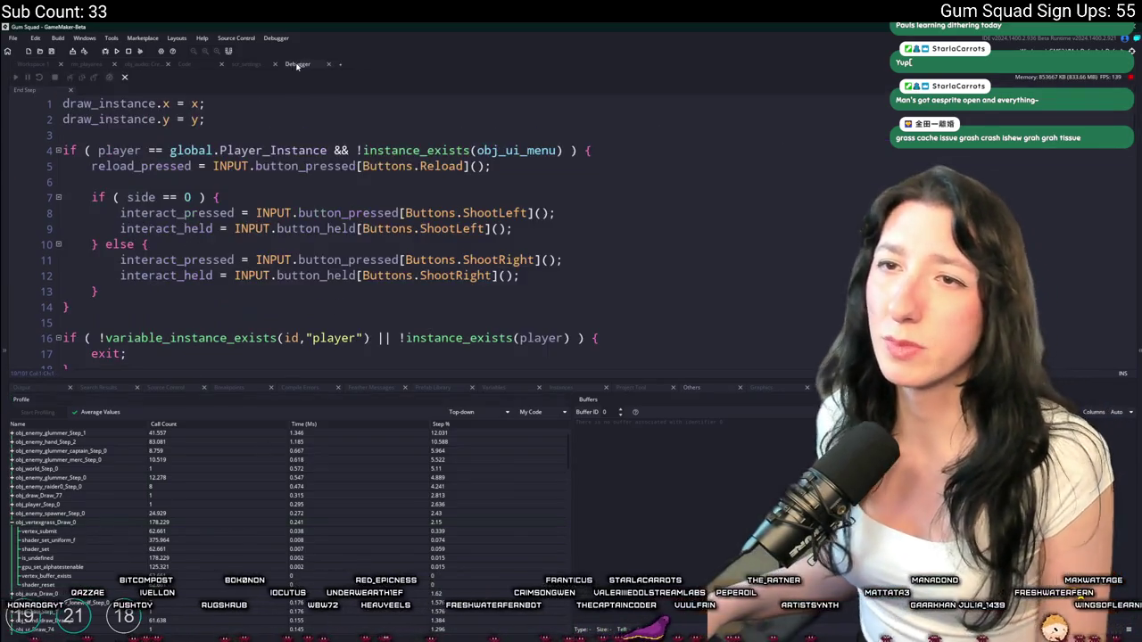
Find obj_vertexgrass and open its Draw event code in its own tab
drag(214, 78, 259, 231)
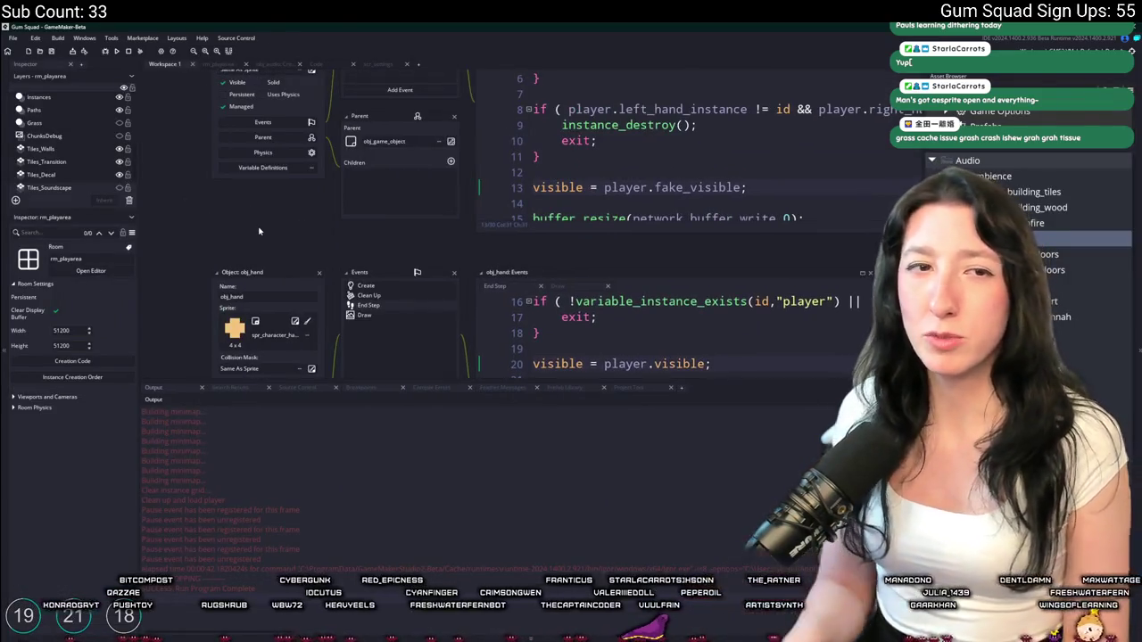
key(super)
key(super)
key(ctrl+t)
text(vertex)
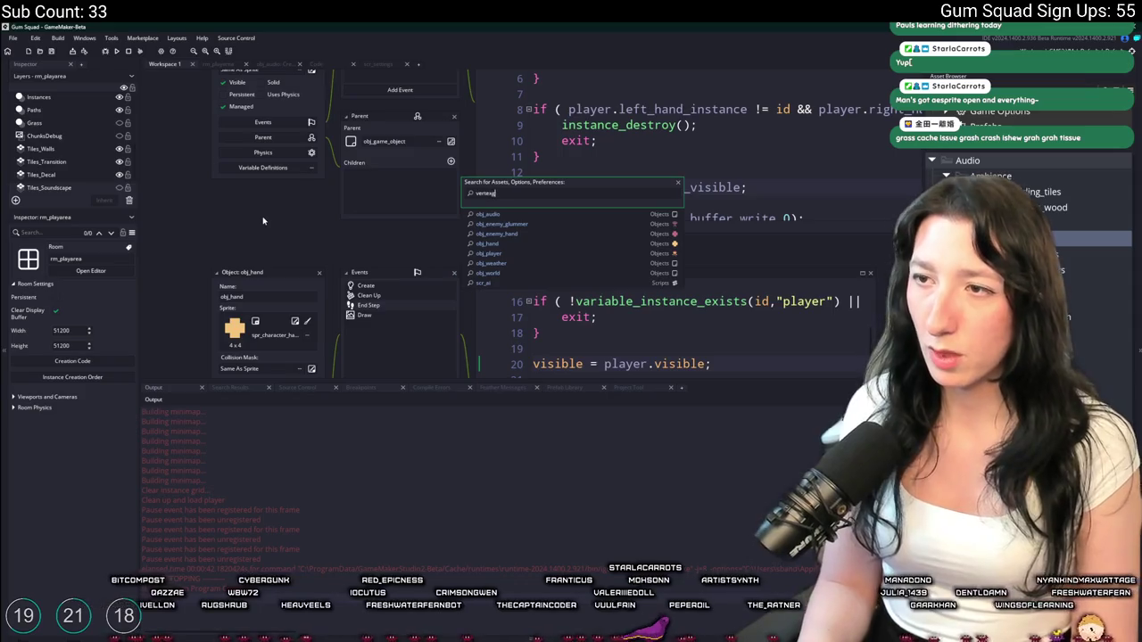
text(rass)
key(Return)
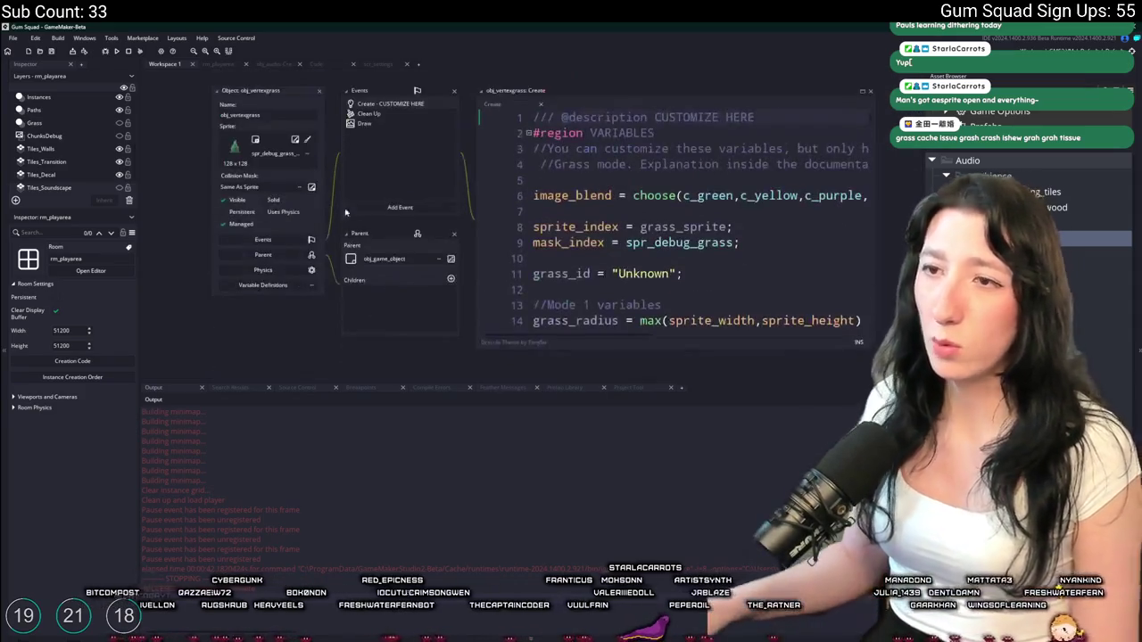
drag(406, 385, 406, 487)
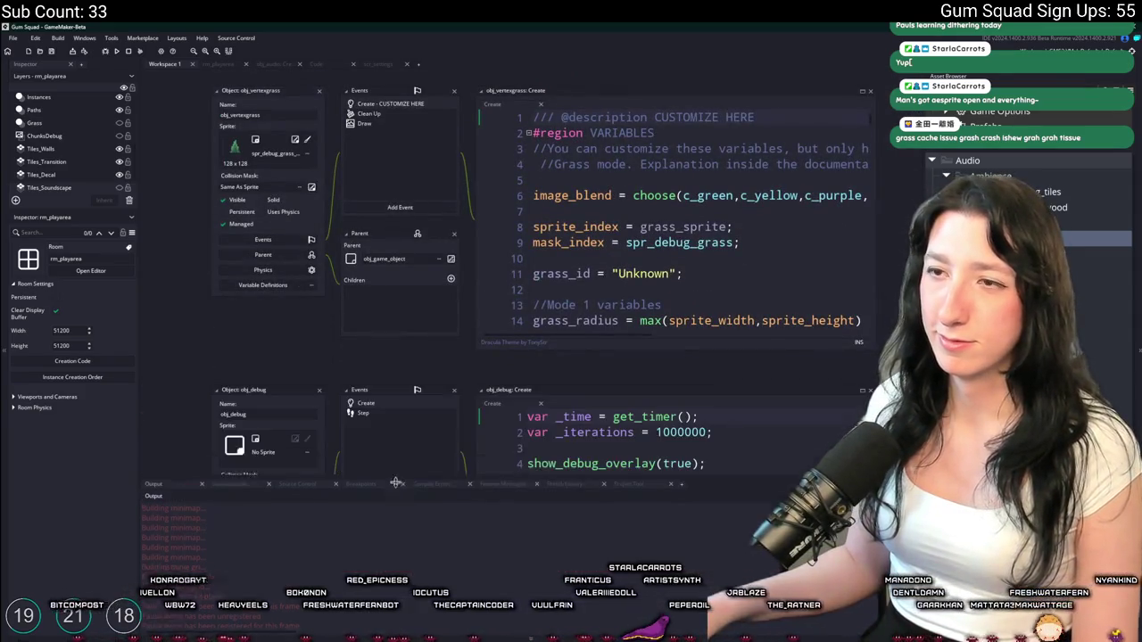
click(400, 123)
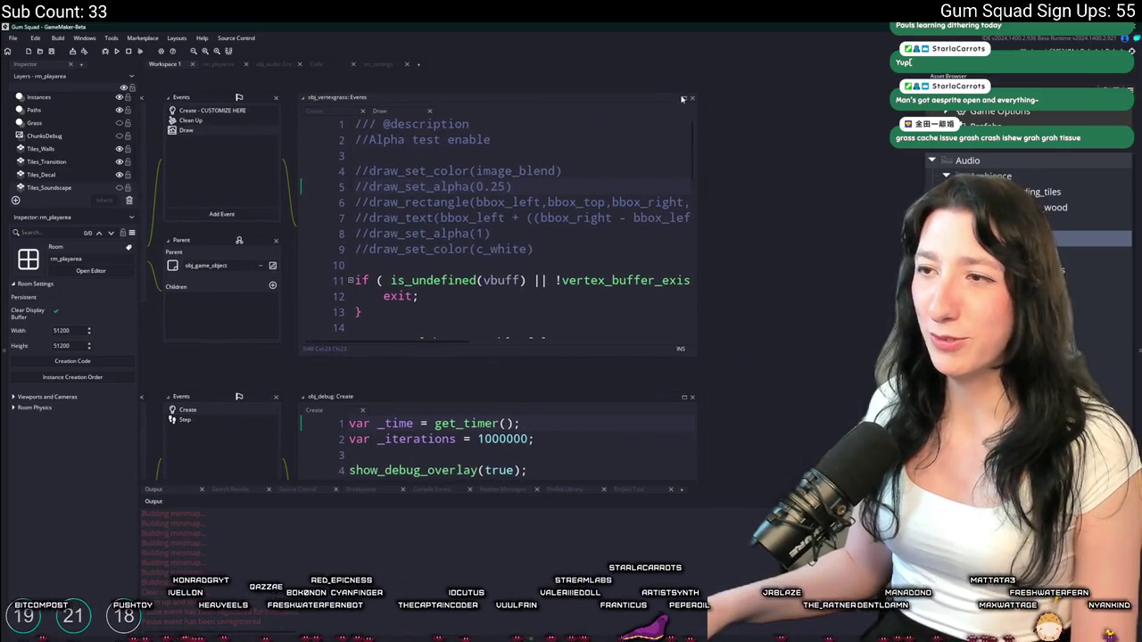
click(702, 97)
Insert a visible_when_in_view() call on line 11 and open its definition in scr_optimize
click(495, 211)
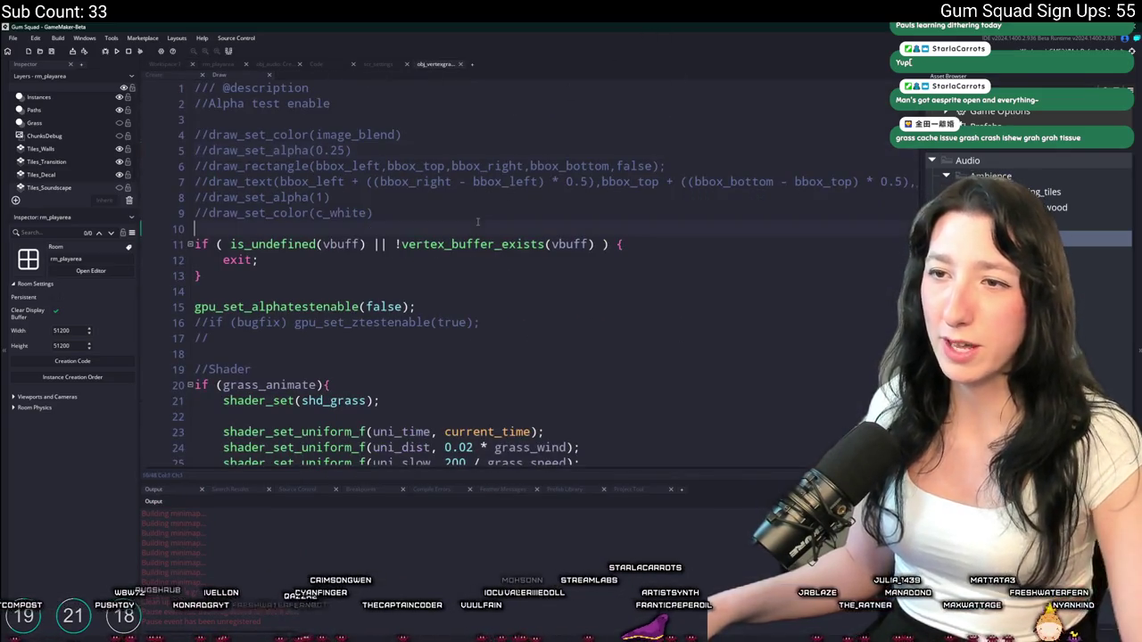
key(Return)
key(Return)
text(visible)
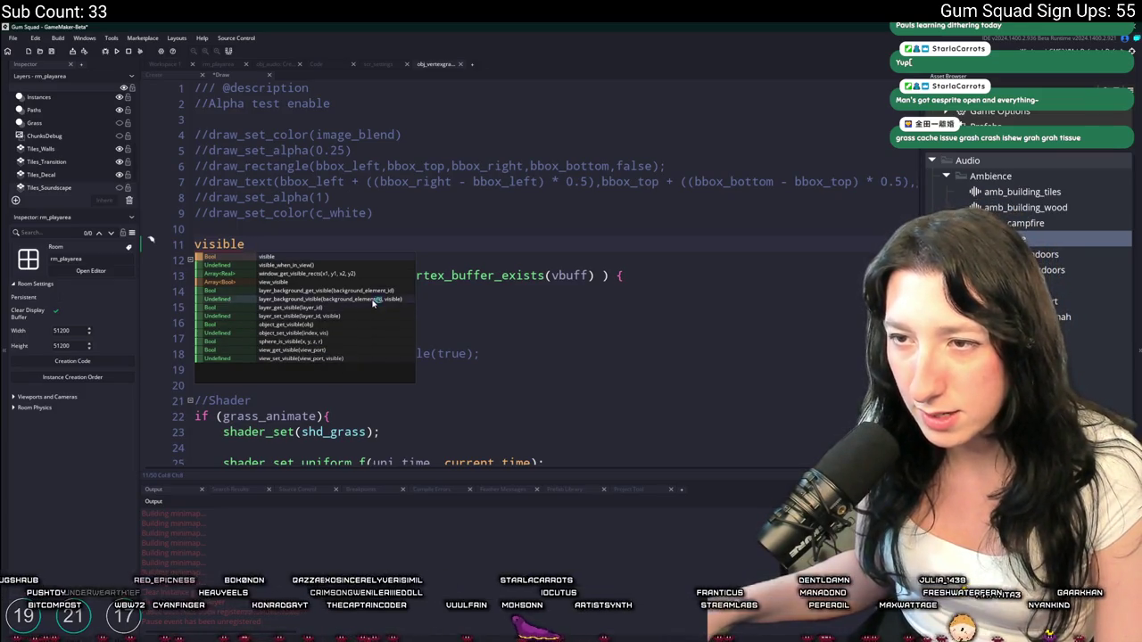
click(372, 266)
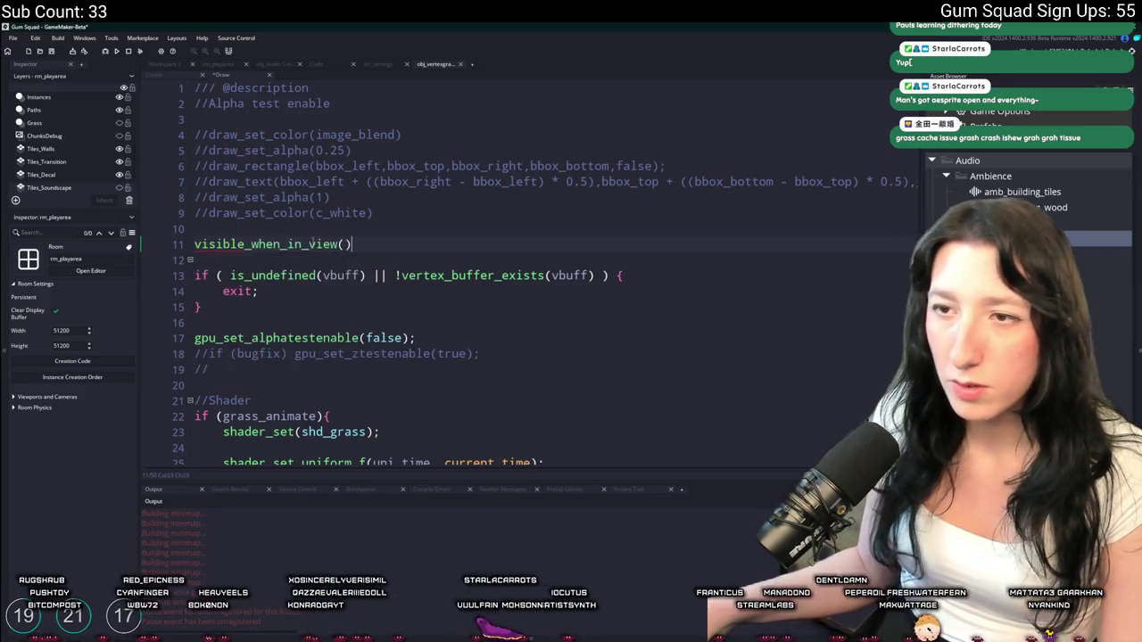
middle_click(313, 244)
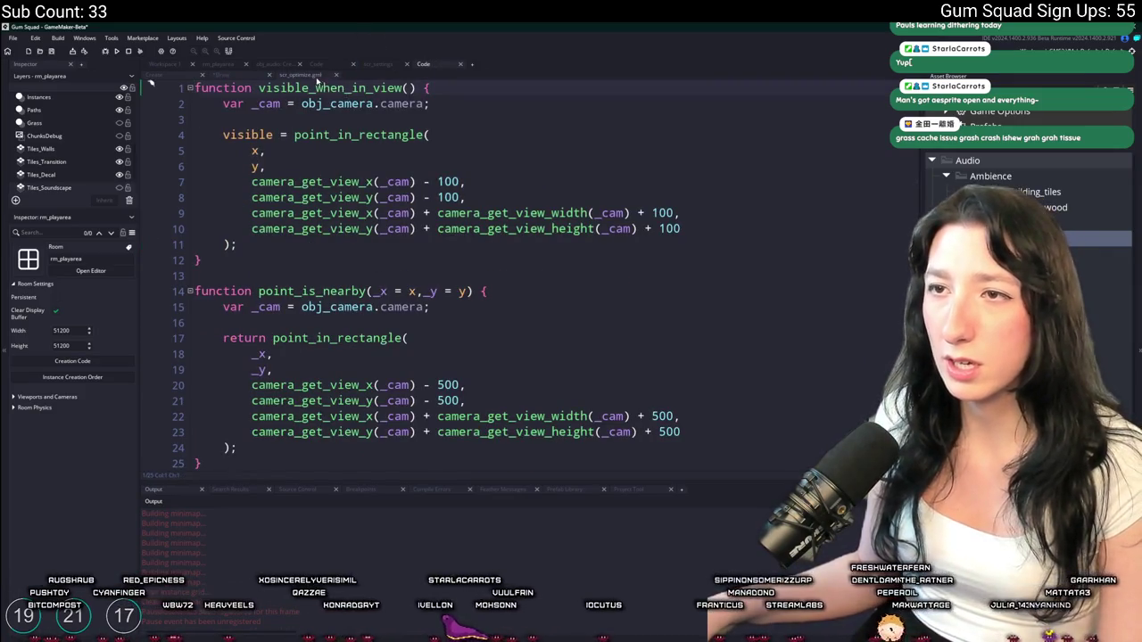
Copy visible_when_in_view as visible_is_in_view, returning the point_in_rectangle check instead of assigning visible
click(335, 74)
middle_click(327, 244)
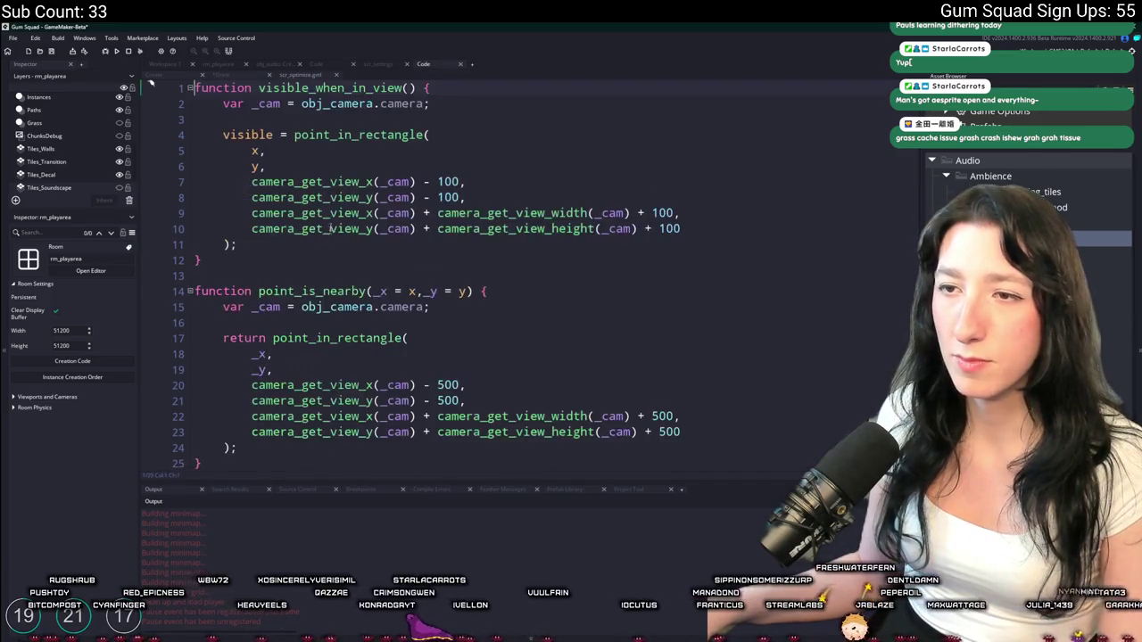
scroll(328, 245, down, 1)
scroll(321, 259, up, 1)
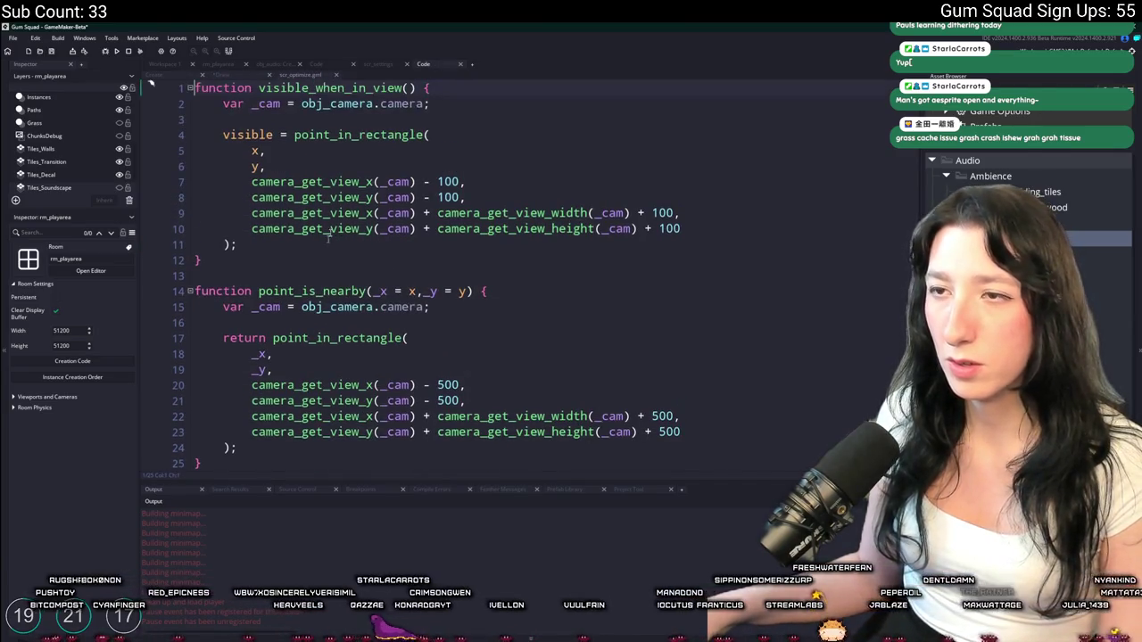
key(ctrl+z)
click(259, 276)
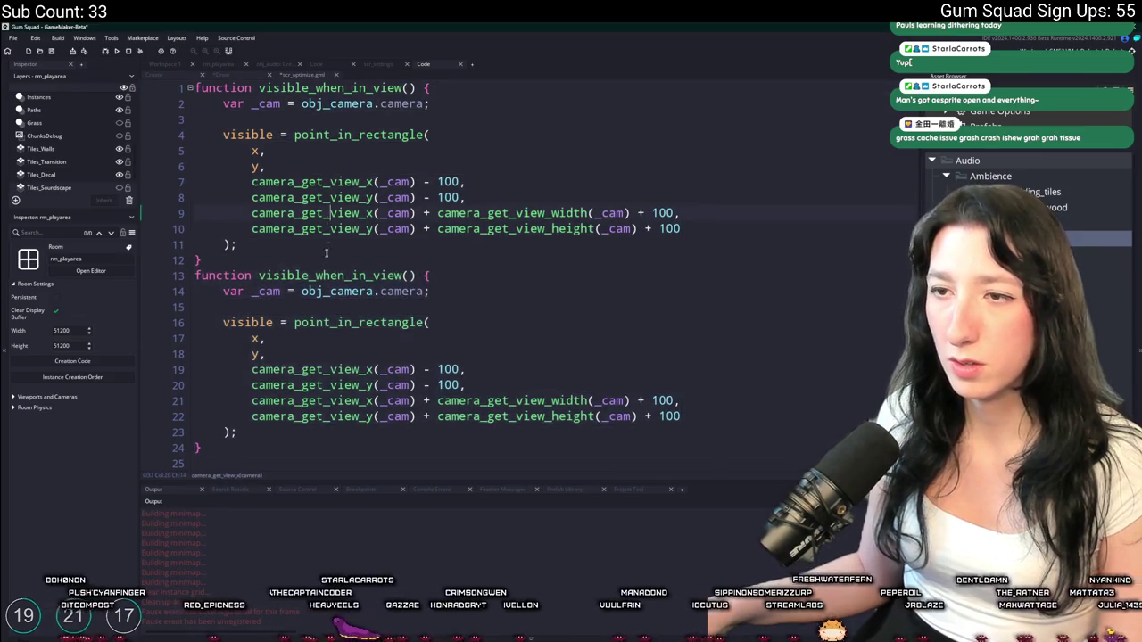
drag(259, 276, 344, 277)
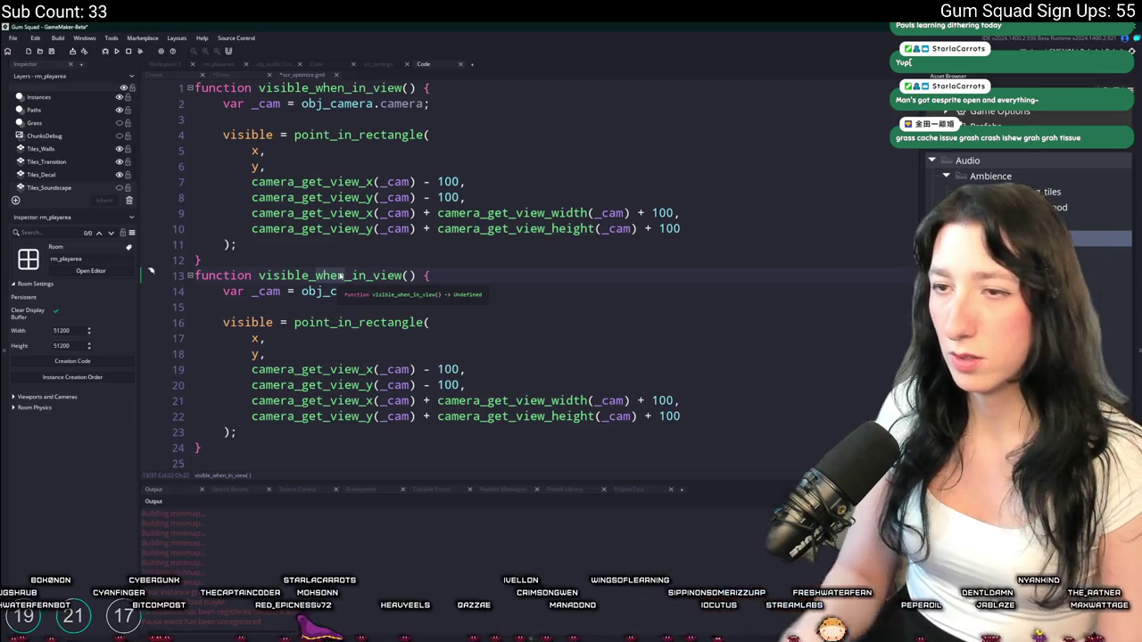
text(is)
scroll(297, 314, down, 1)
drag(283, 286, 221, 286)
text(return)
key(Delete)
key(Delete)
key(Escape)
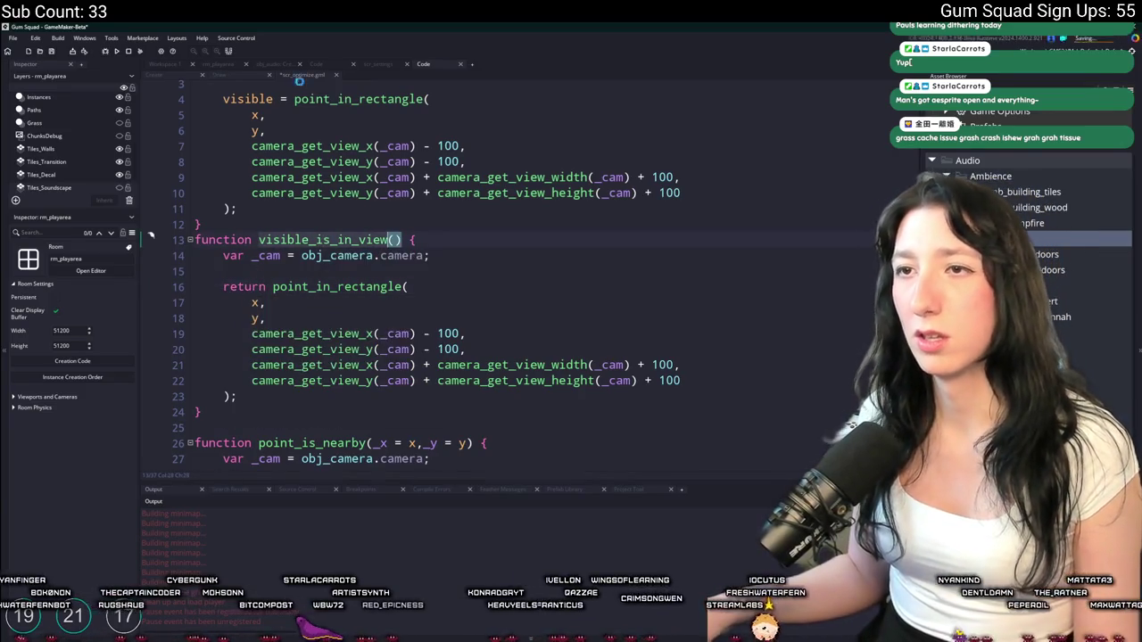
Make the grass Draw event start with if (!visible_is_in_view()) { exit; }
middle_click(301, 75)
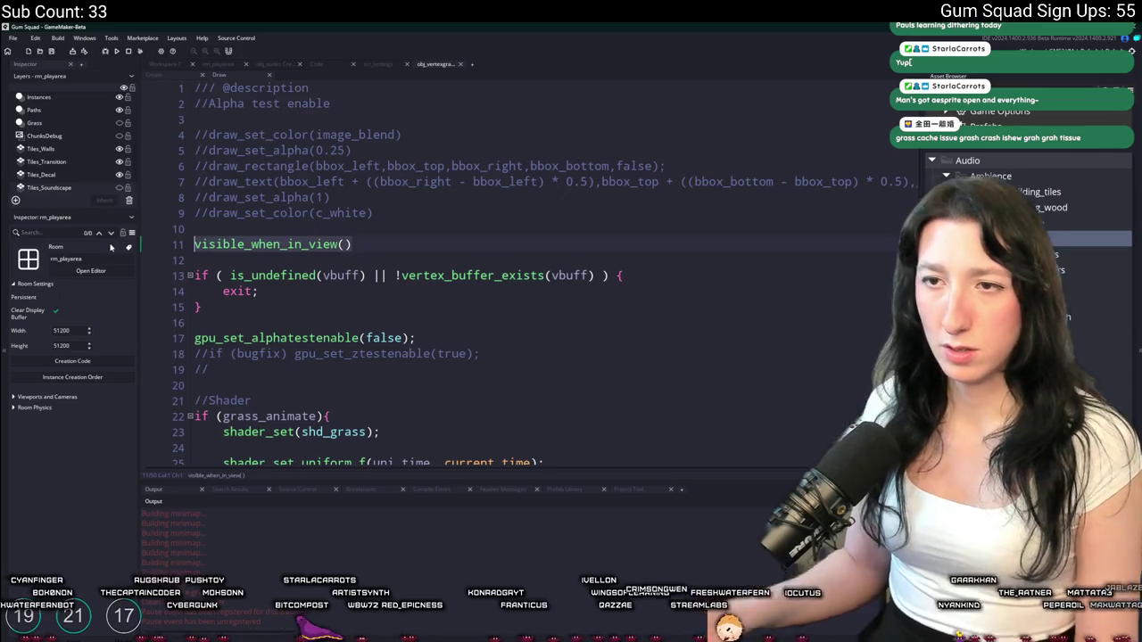
text(if ( !)
text(visible_is_in_view)
text(() ) e)
key(BackSpace)
text({ exit; })
scroll(309, 301, down, 7)
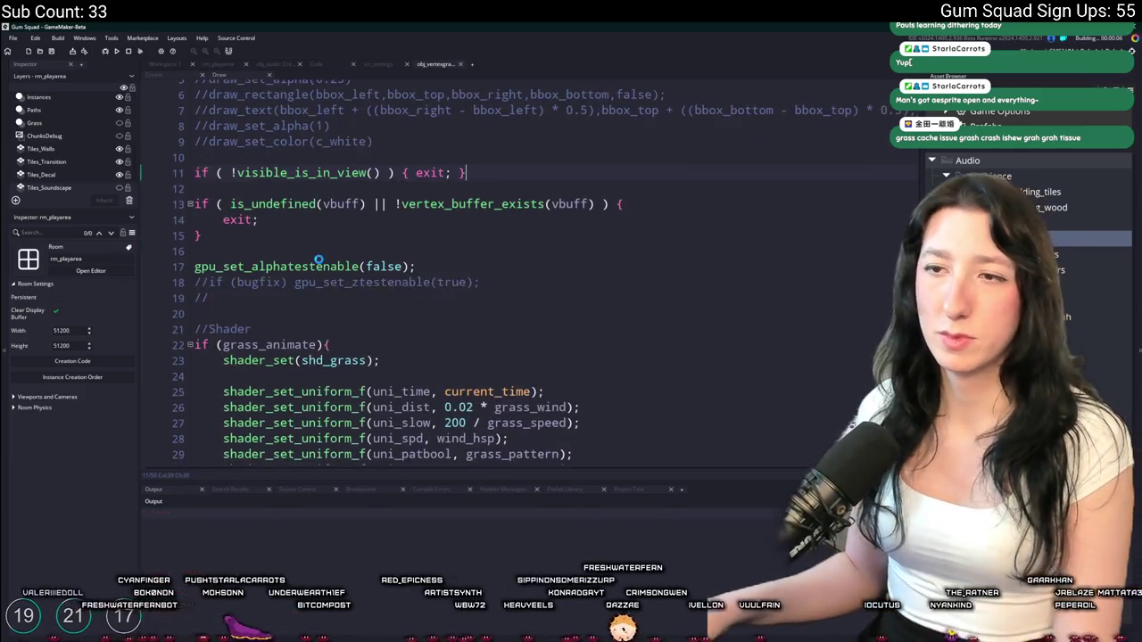
scroll(309, 300, down, 1)
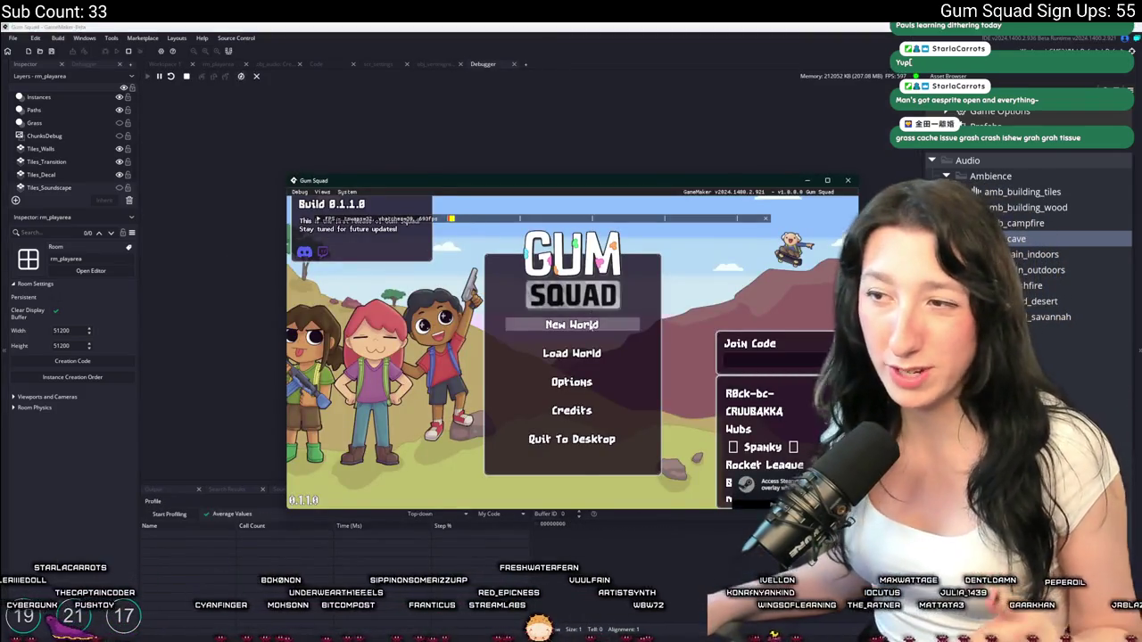
Start a New World in the running game
click(572, 324)
click(571, 413)
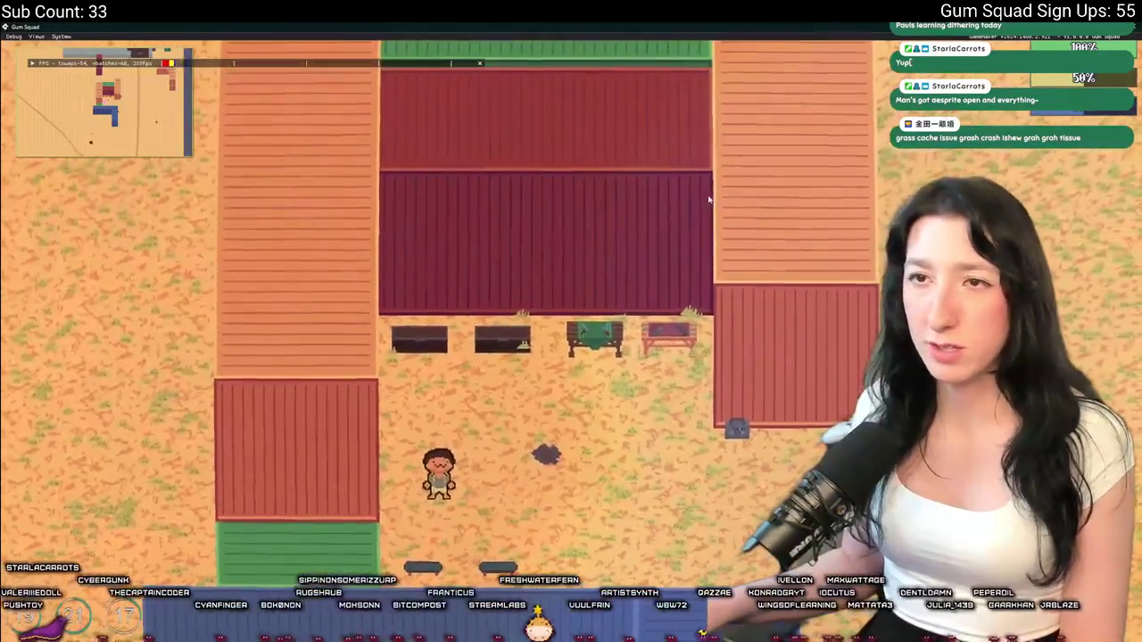
key(alt+Tab)
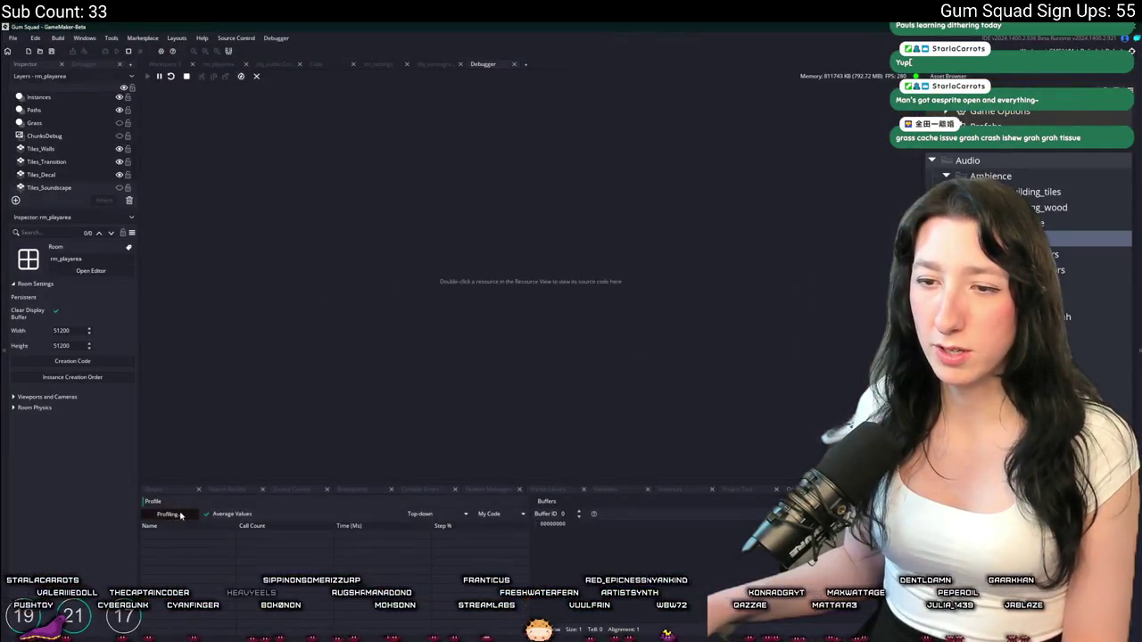
key(alt+Tab)
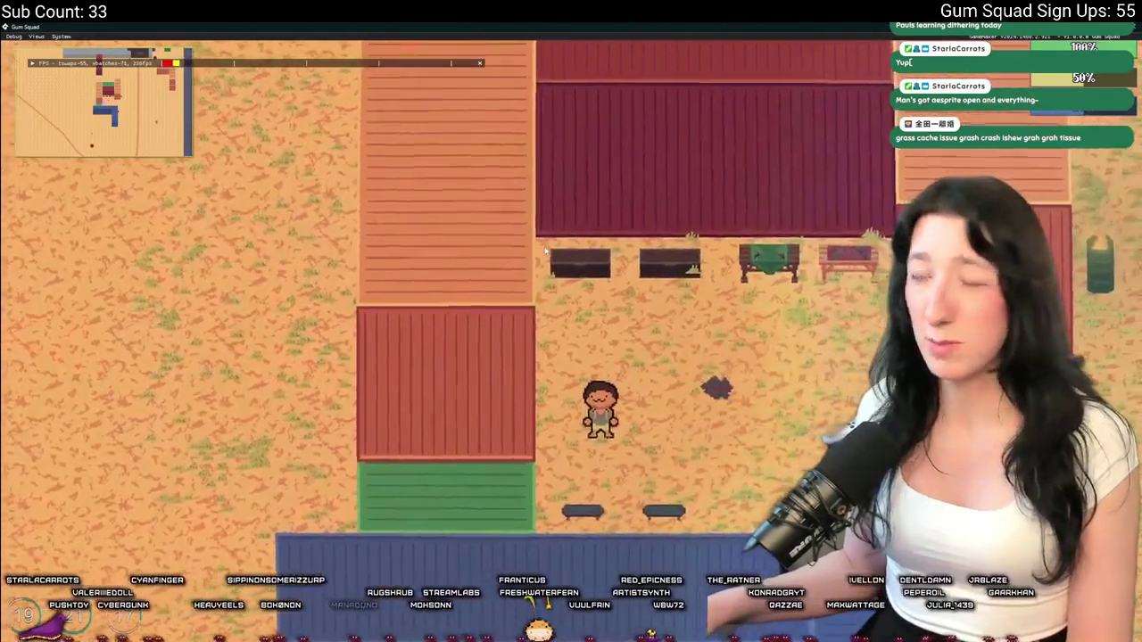
Profile the game in a taller panel with obj_vertexgrass_Draw_0 expanded while walking down and left
key(alt+Tab)
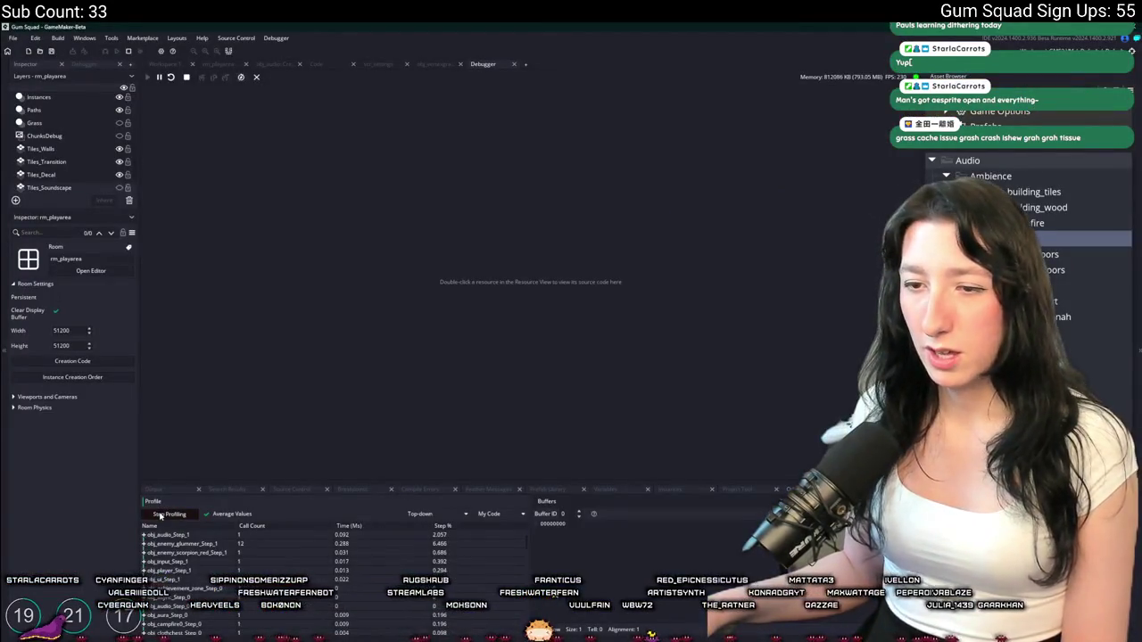
click(160, 515)
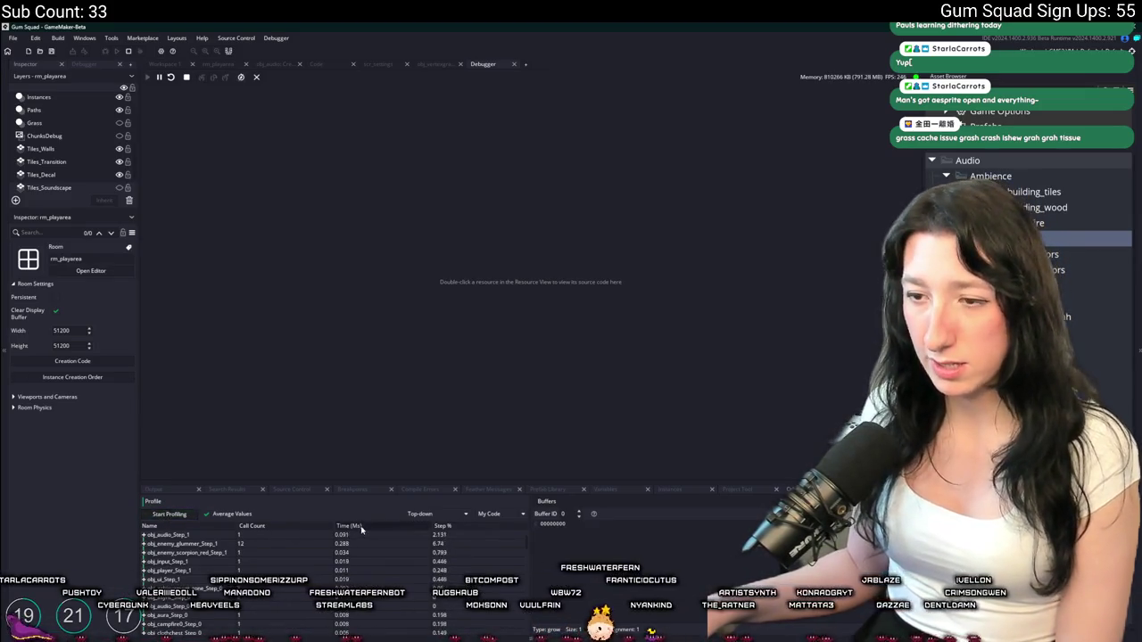
drag(389, 488, 394, 312)
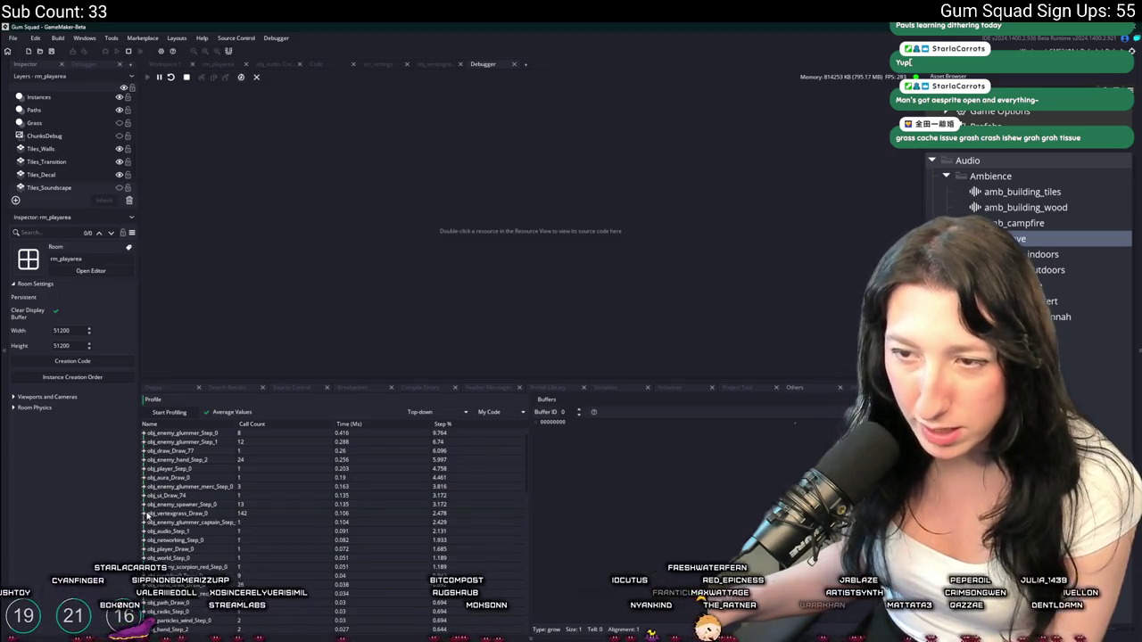
click(144, 514)
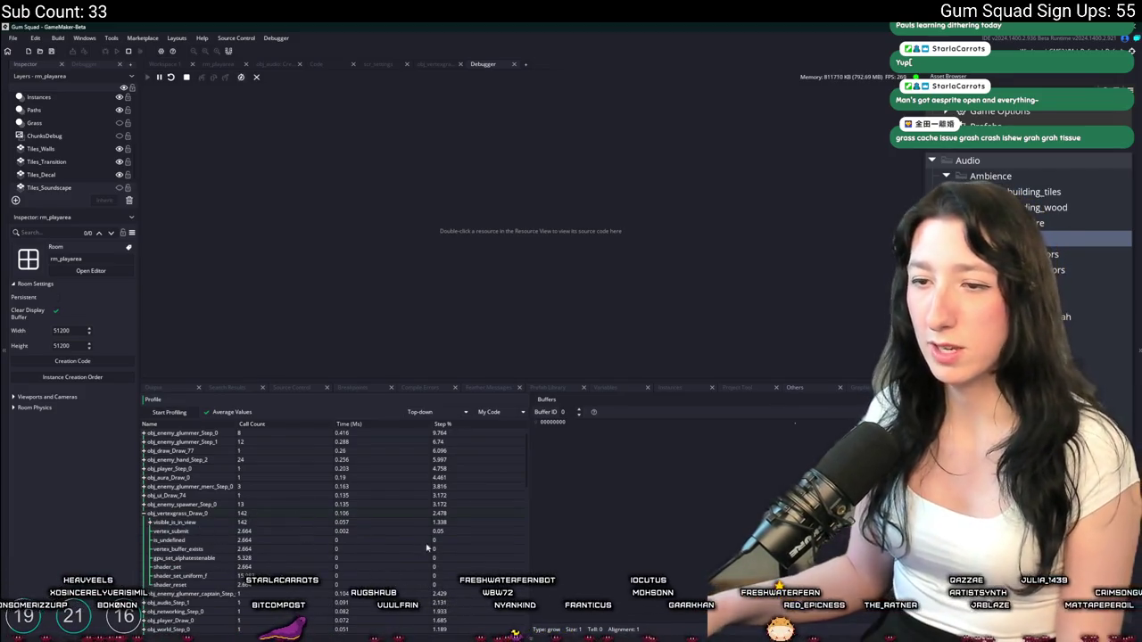
key(alt+Tab)
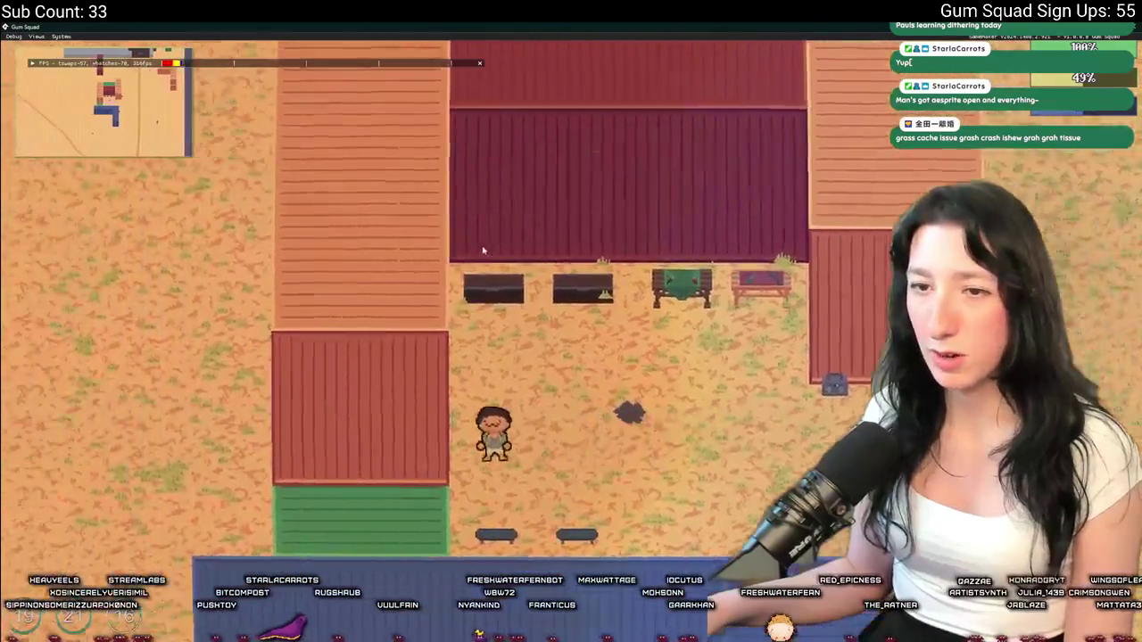
key(s)
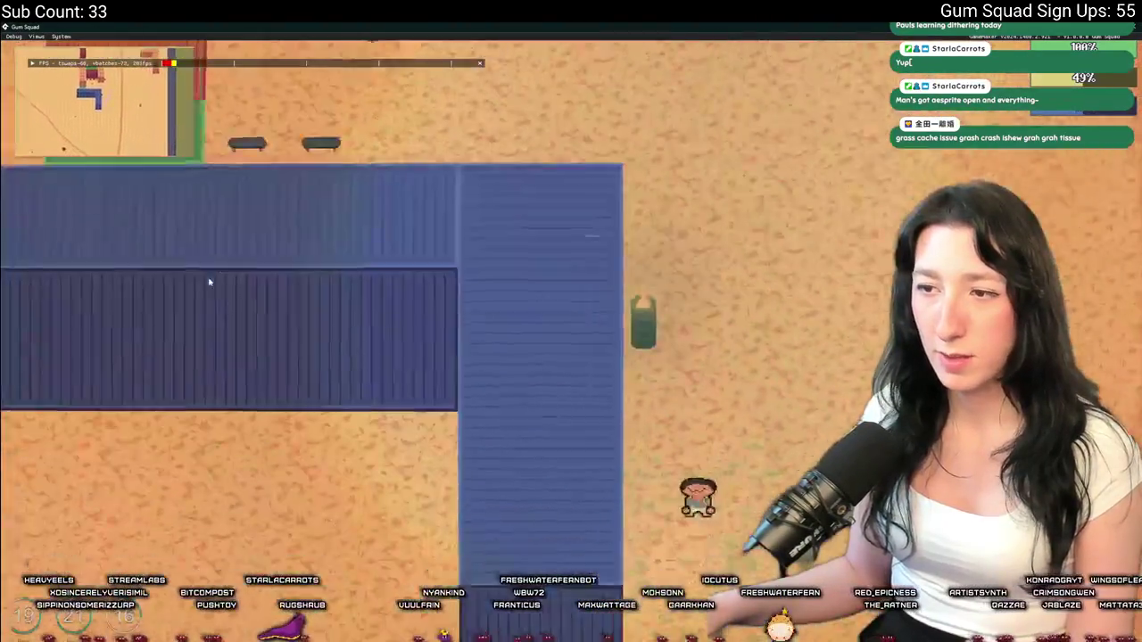
key(a)
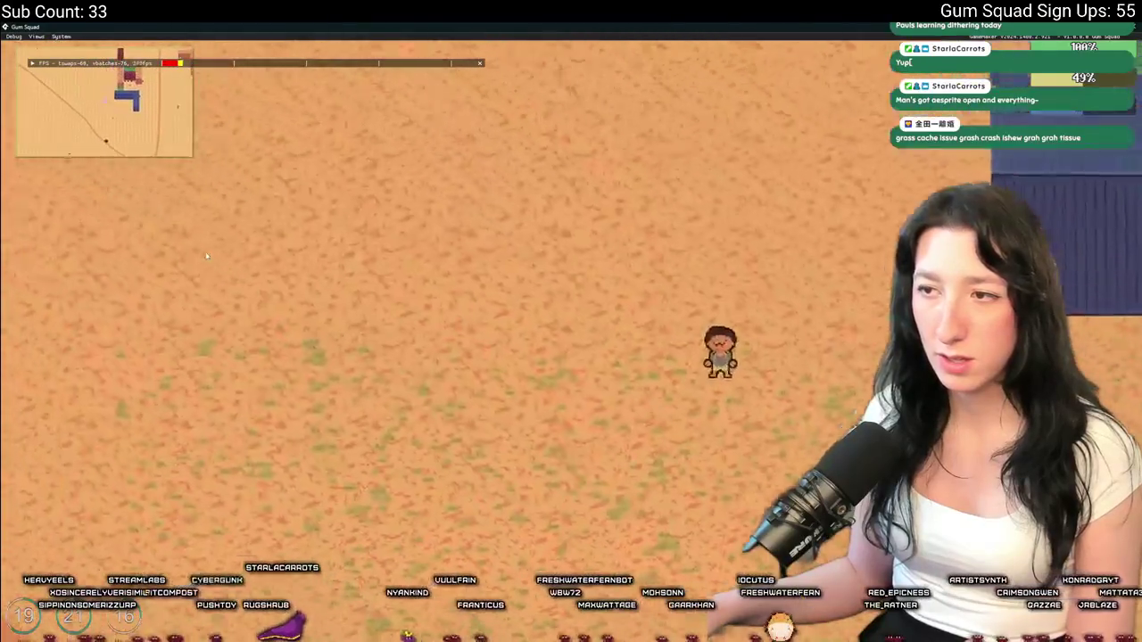
key(alt+Tab)
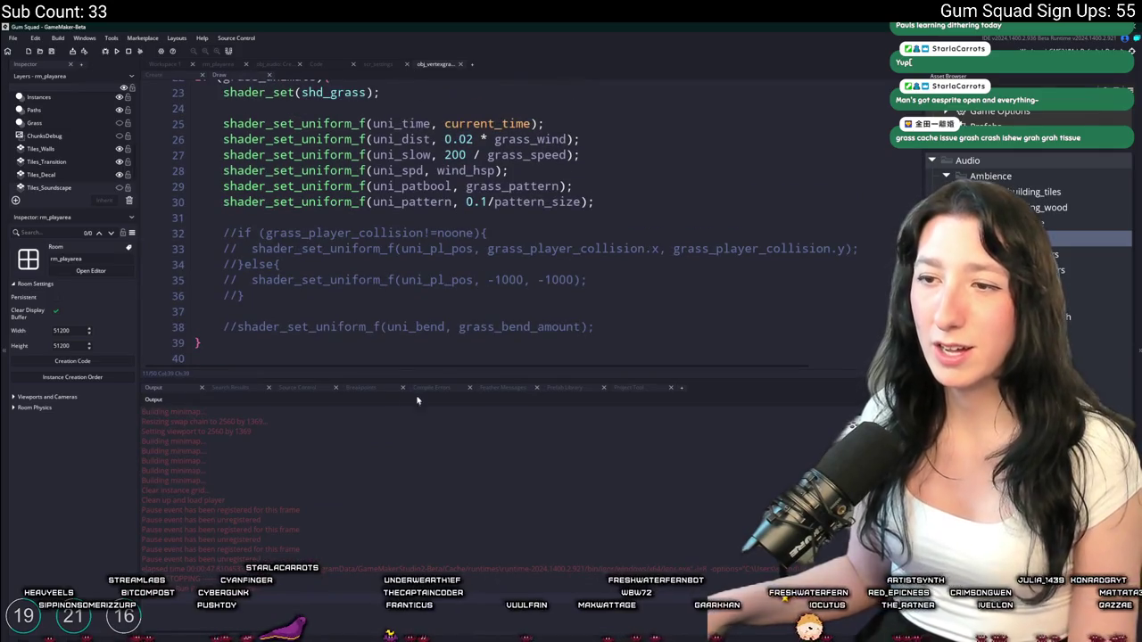
Open the visible_is_in_view definition and duplicate the whole function below it
drag(433, 381, 433, 463)
scroll(356, 268, up, 6)
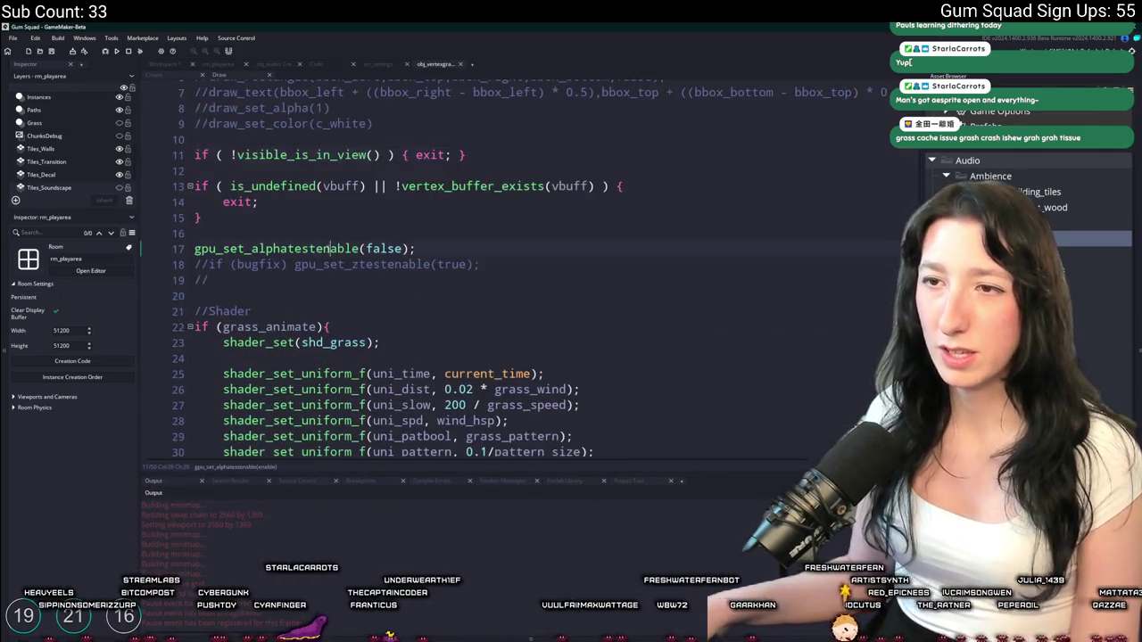
scroll(297, 368, down, 1)
scroll(336, 154, up, 1)
click(336, 154)
middle_click(337, 154)
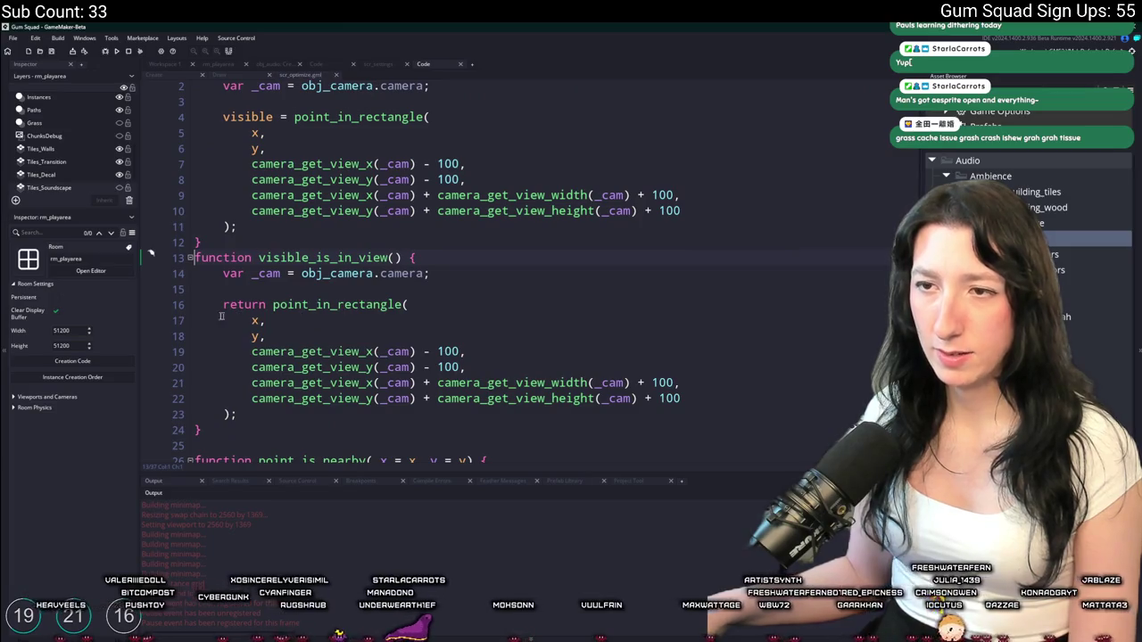
scroll(246, 413, down, 1)
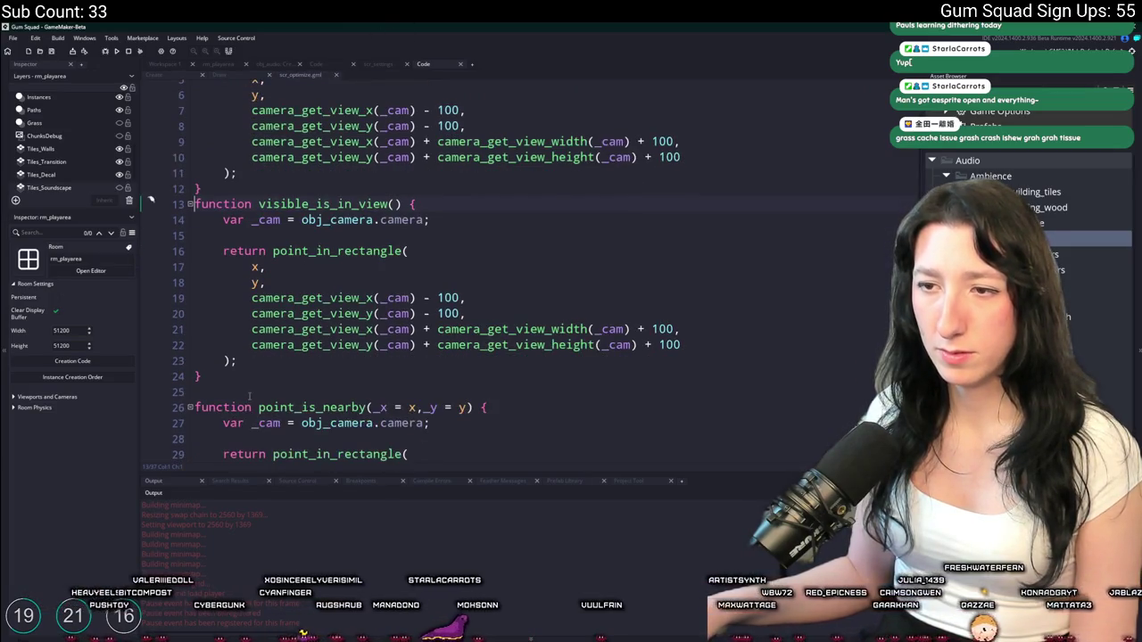
mouse_move(207, 377)
mouse_down()
mouse_move(205, 241)
mouse_move(240, 189)
mouse_up()
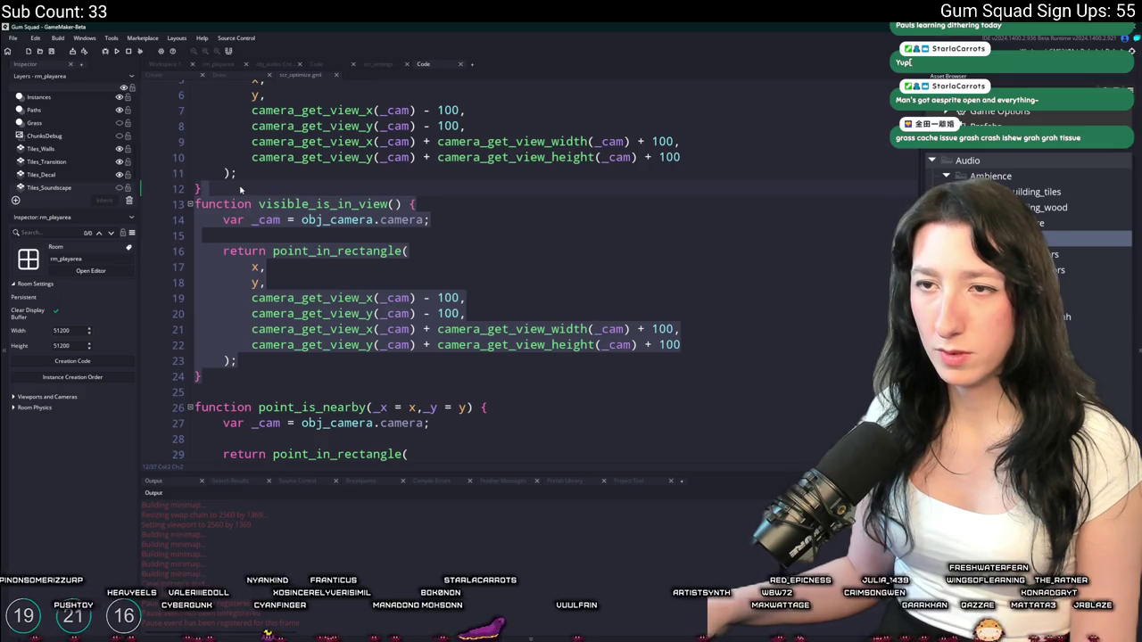
click(240, 189)
key(Return)
drag(204, 392, 190, 200)
key(ctrl+d)
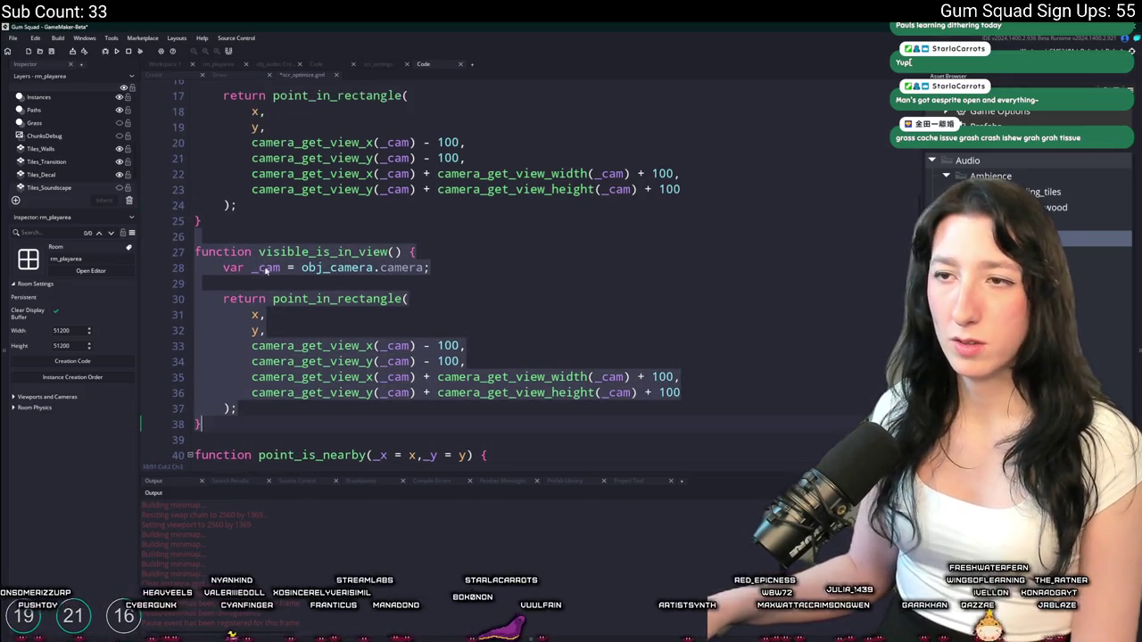
Rename the copy visible_rectangle_in_view with parameters _x1, _y1, _x2, _y2
click(329, 253)
key(BackSpace)
key(BackSpace)
text(rec)
text(tangle)
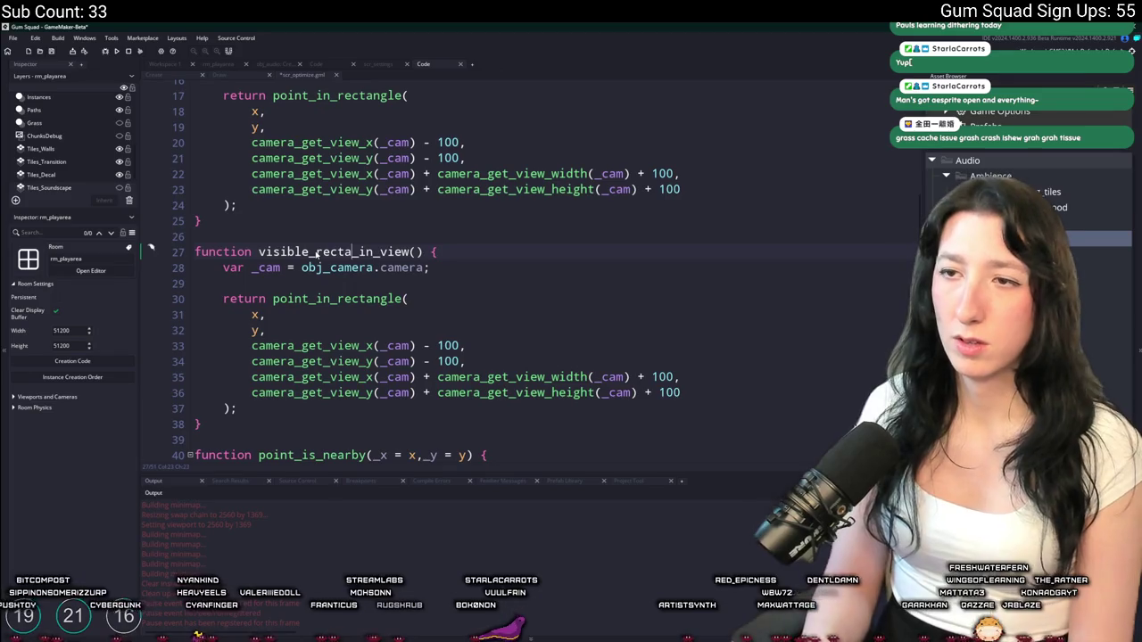
click(446, 252)
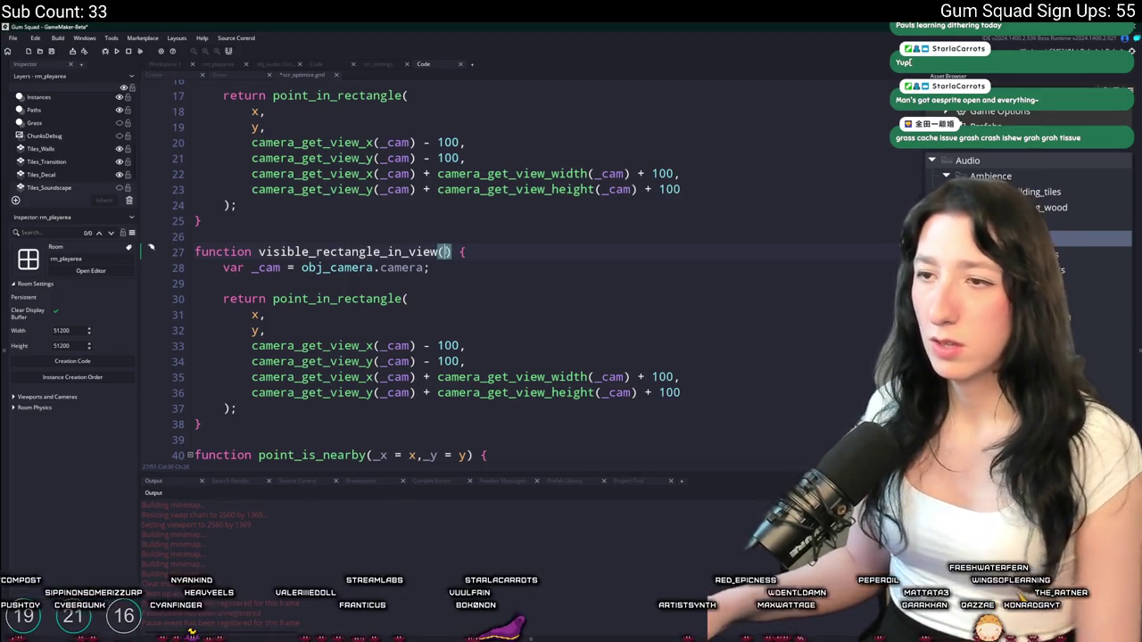
text(_x1,_1)
key(BackSpace)
text(y1_)
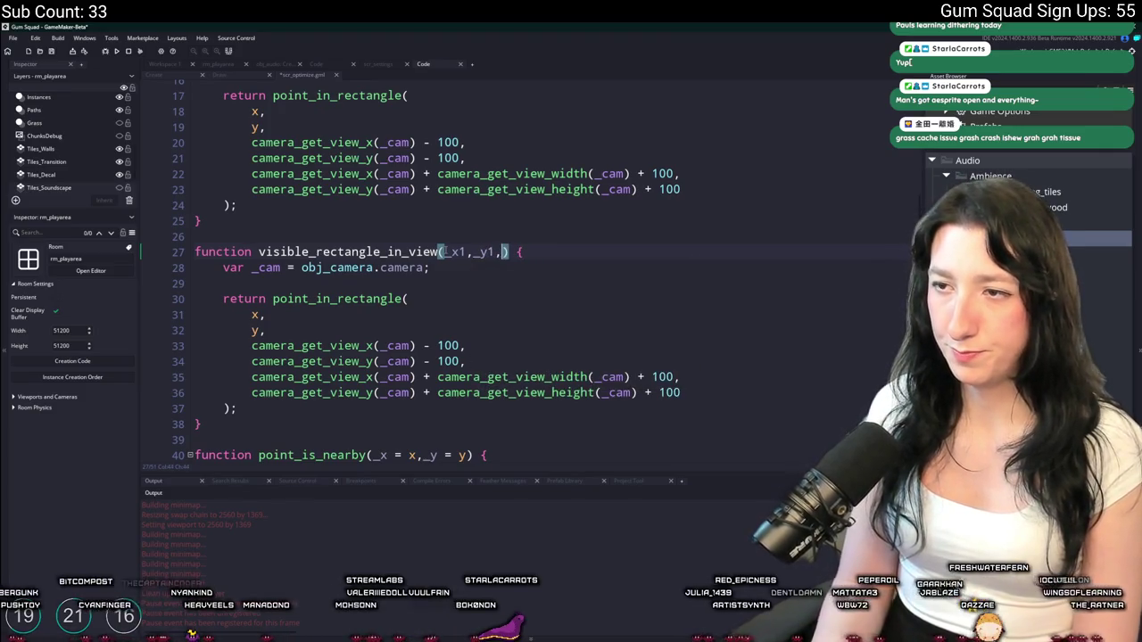
text(_x2,_y2)
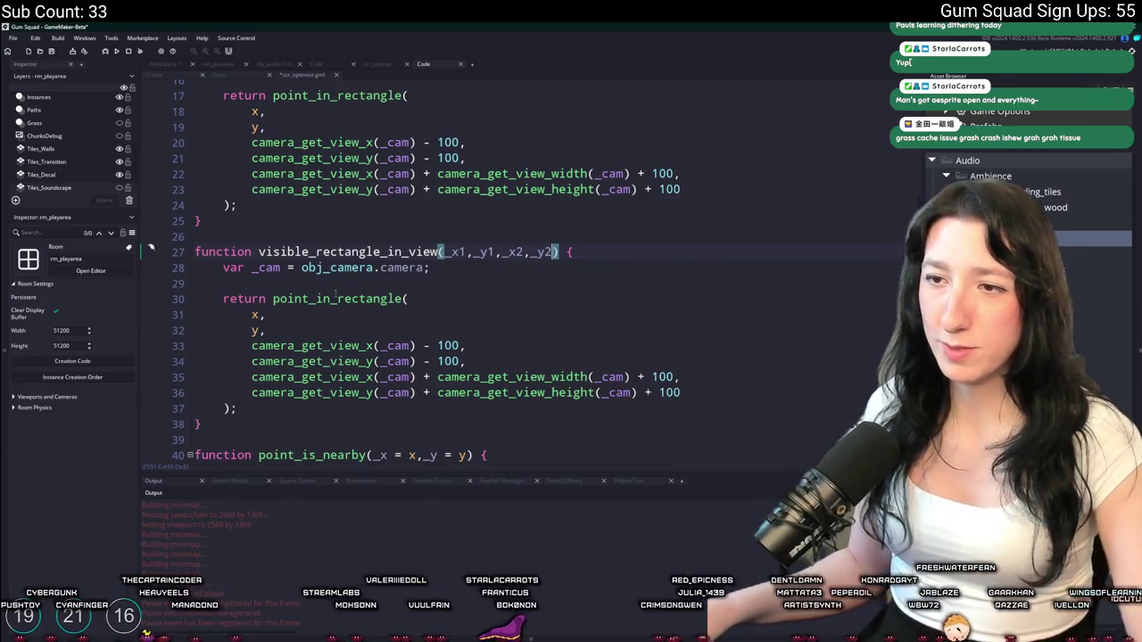
Change the return to rectangle_in_rectangle with _x1 as its first argument
drag(310, 300, 273, 300)
text(rectangle)
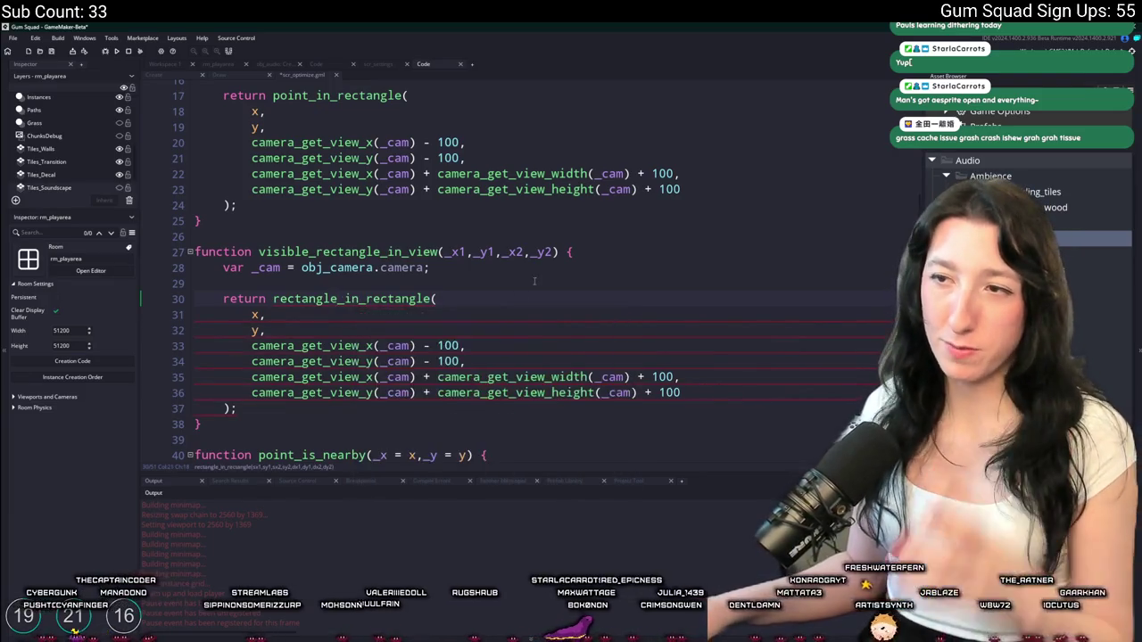
double_click(257, 314)
text(_x1)
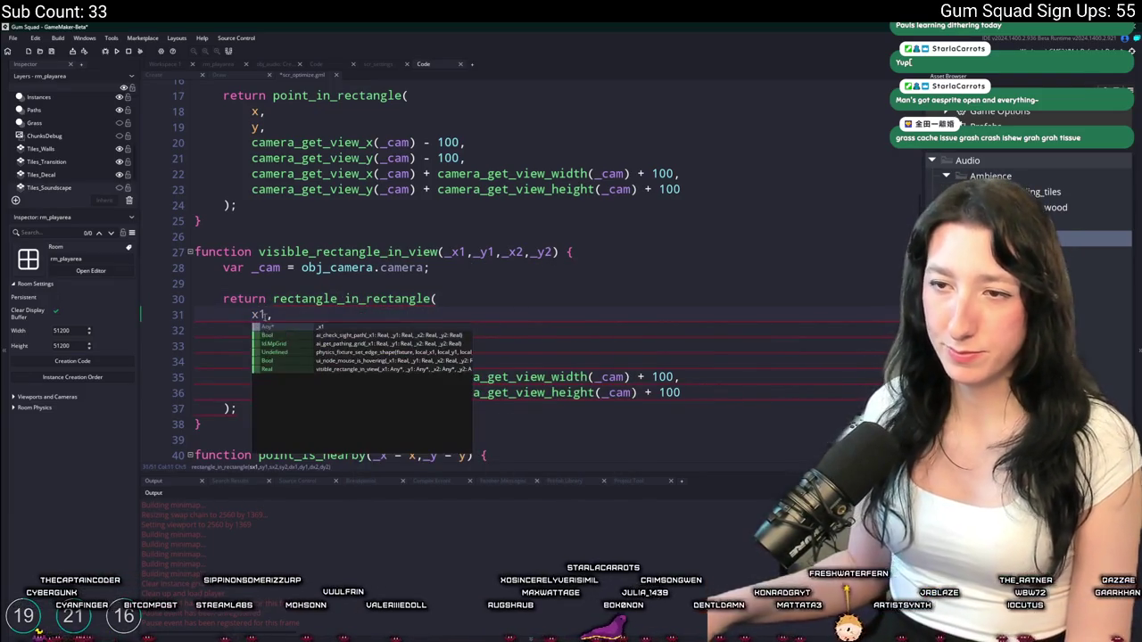
key(BackSpace)
text(1)
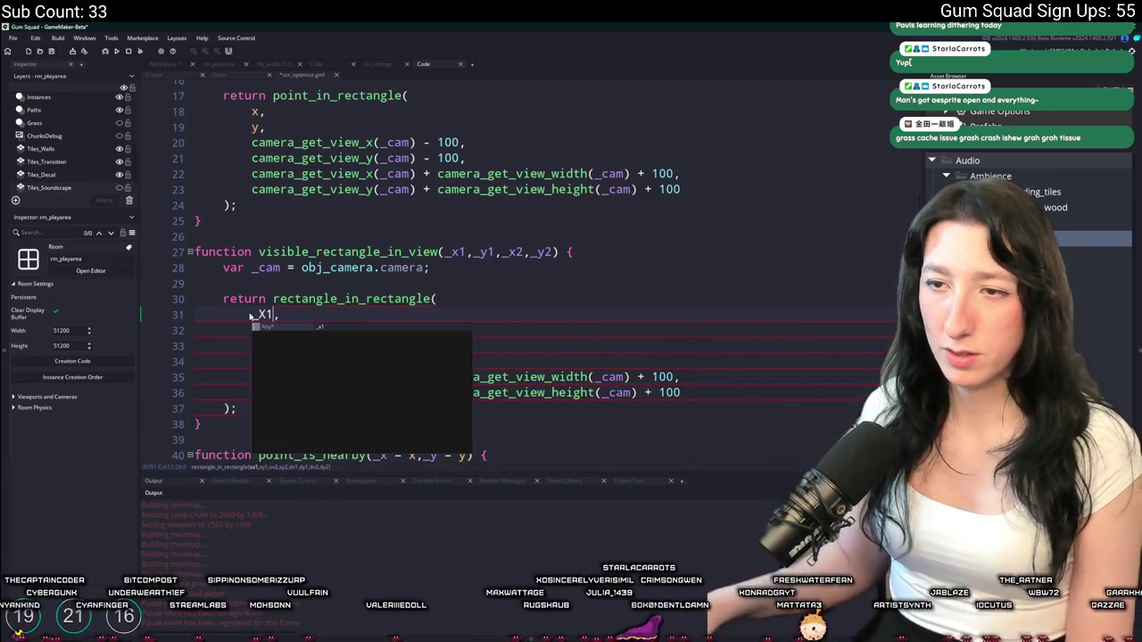
Add _y1, _x2 and _y2 as the remaining rectangle_in_rectangle arguments, ahead of the camera view bounds
click(254, 330)
scroll(253, 332, up, 1)
double_click(256, 349)
text(_y1)
key(Return)
text(_x1,)
key(BackSpace)
key(BackSpace)
text(2,)
key(Down)
key(BackSpace)
key(BackSpace)
text(2,)
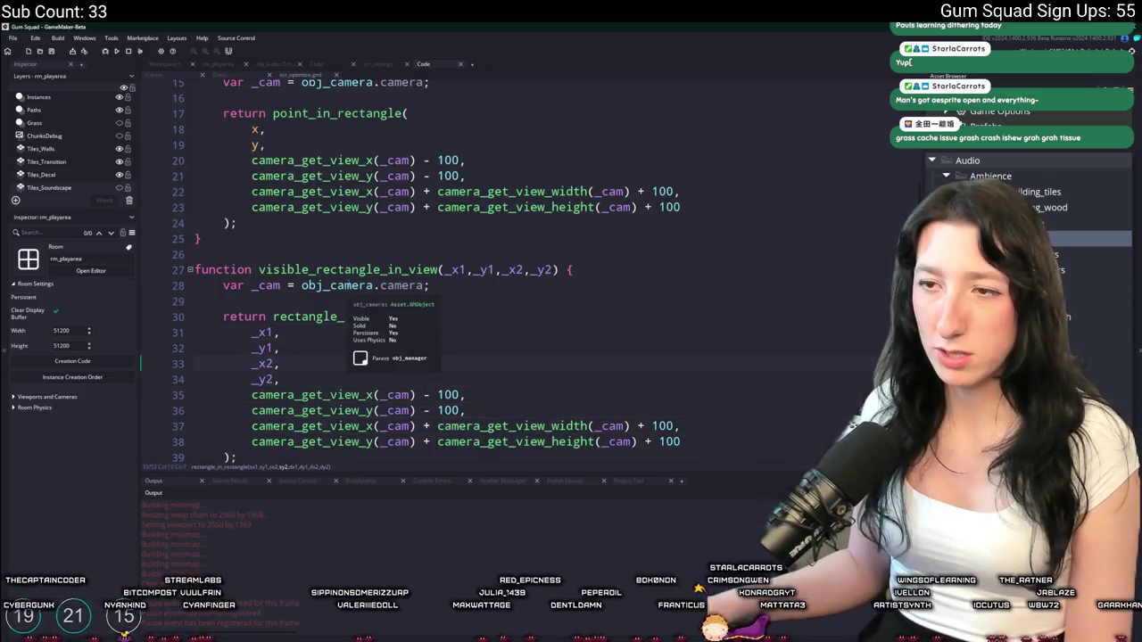
click(438, 269)
key(alt+Left)
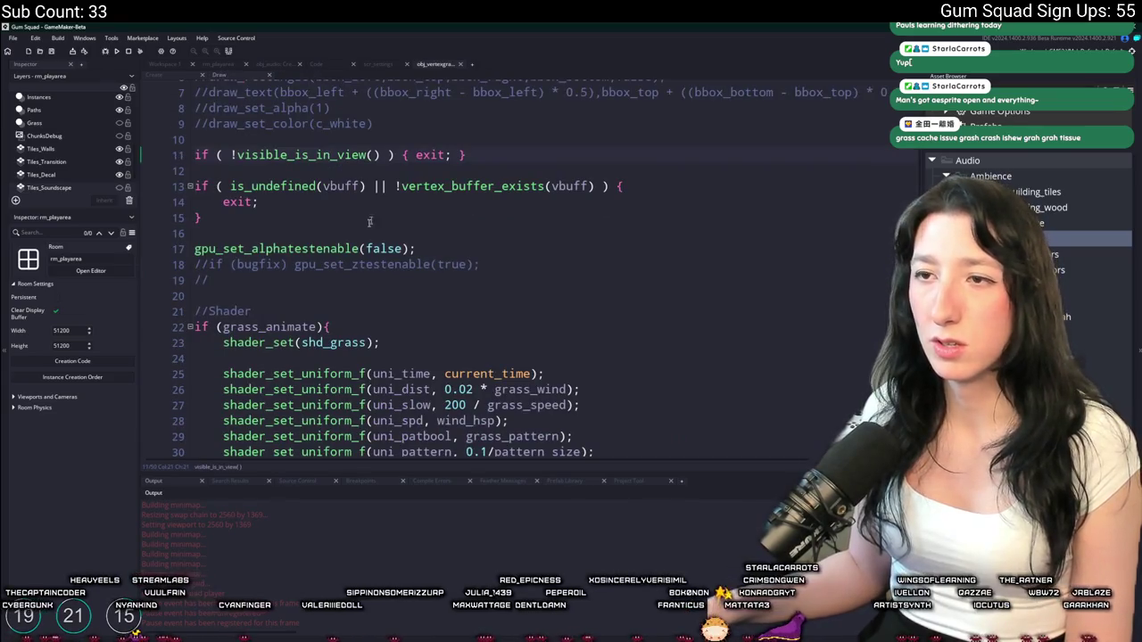
Replace line 11's call with visible_rectangle_in_view(bbox_left, bbox_top, bbox_right, bbox_bottom)
click(373, 155)
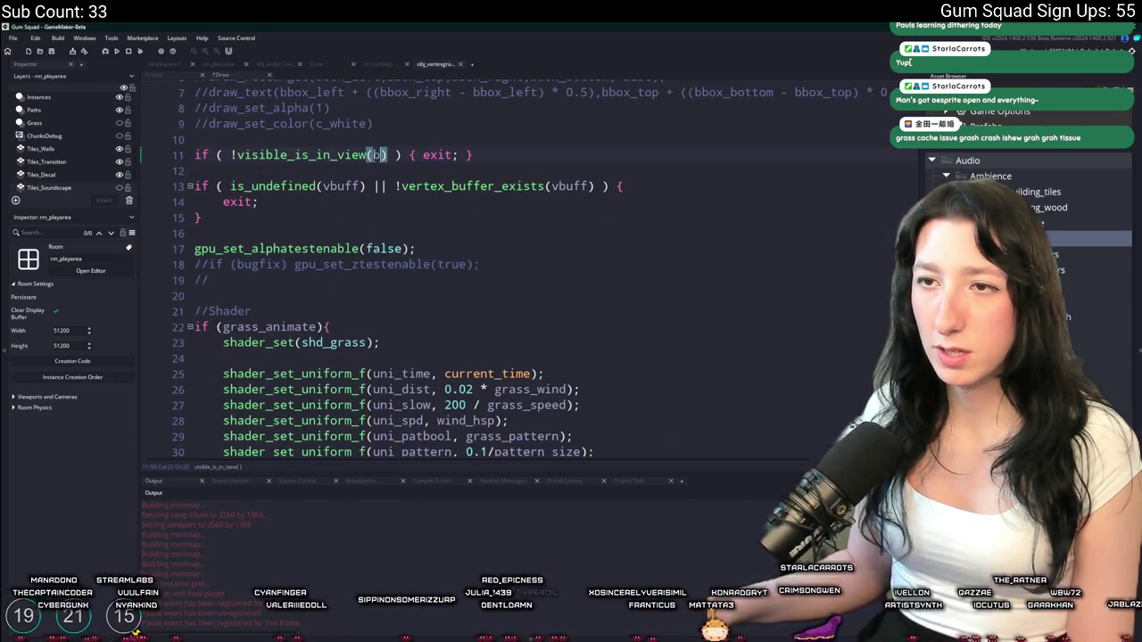
text(bbo)
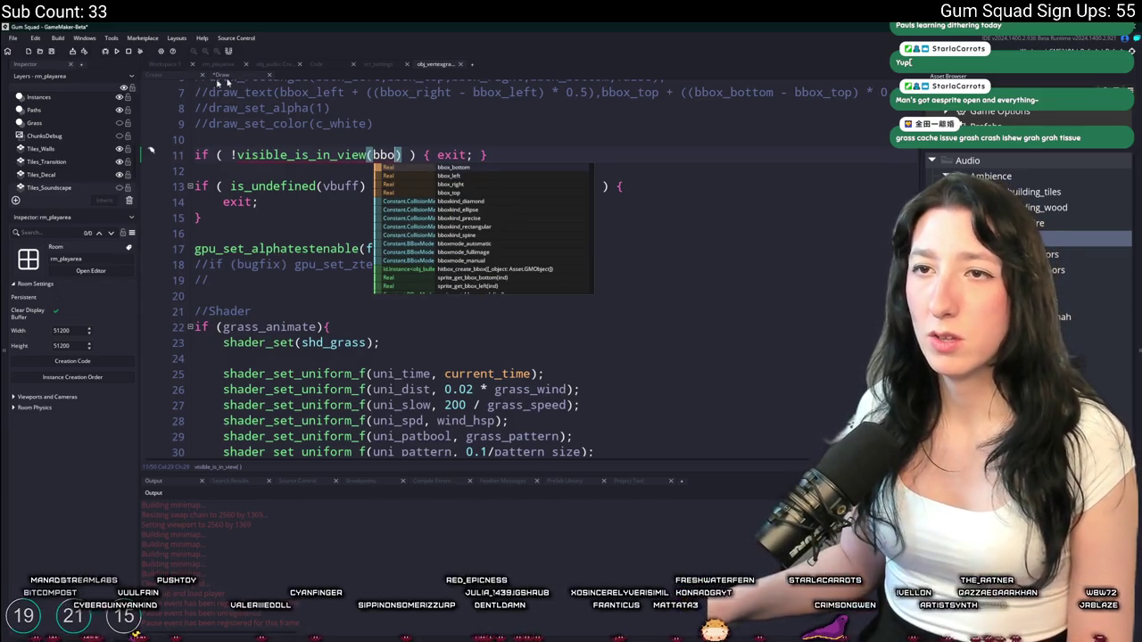
key(F12)
scroll(338, 270, down, 2)
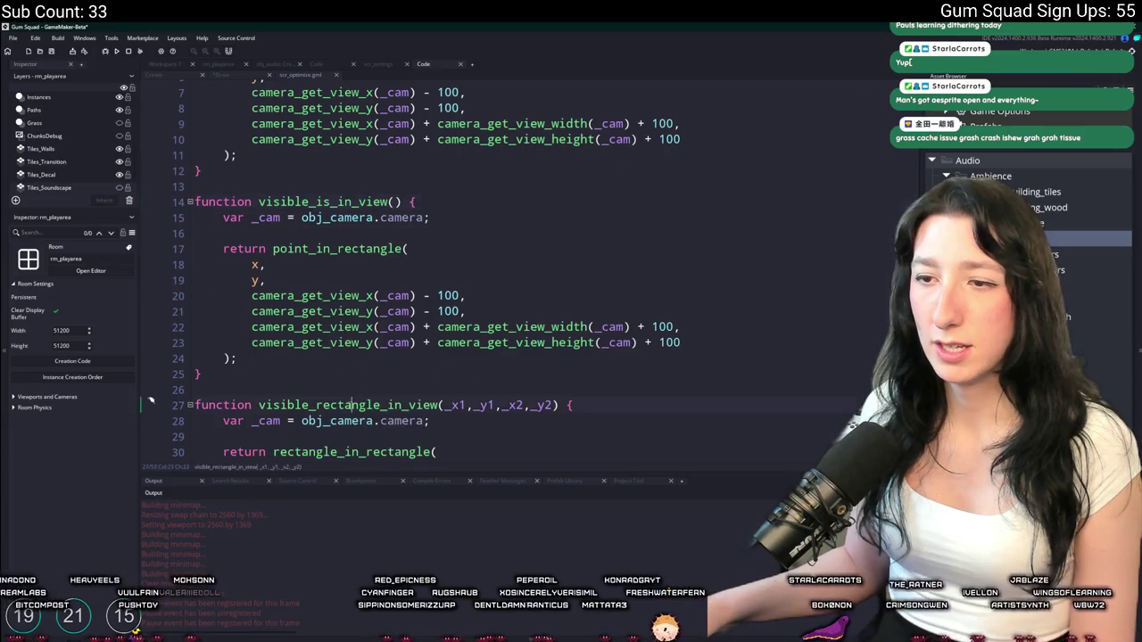
double_click(350, 405)
key(ctrl+c)
key(ctrl+Tab)
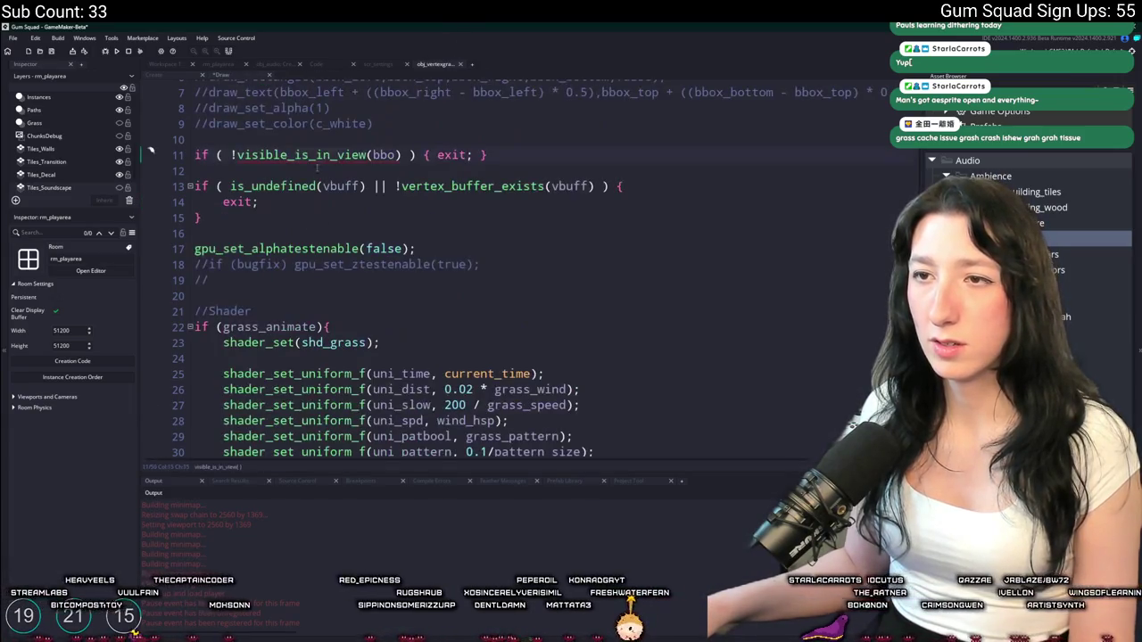
double_click(294, 154)
key(ctrl+v)
text(bbox_left,bbox)
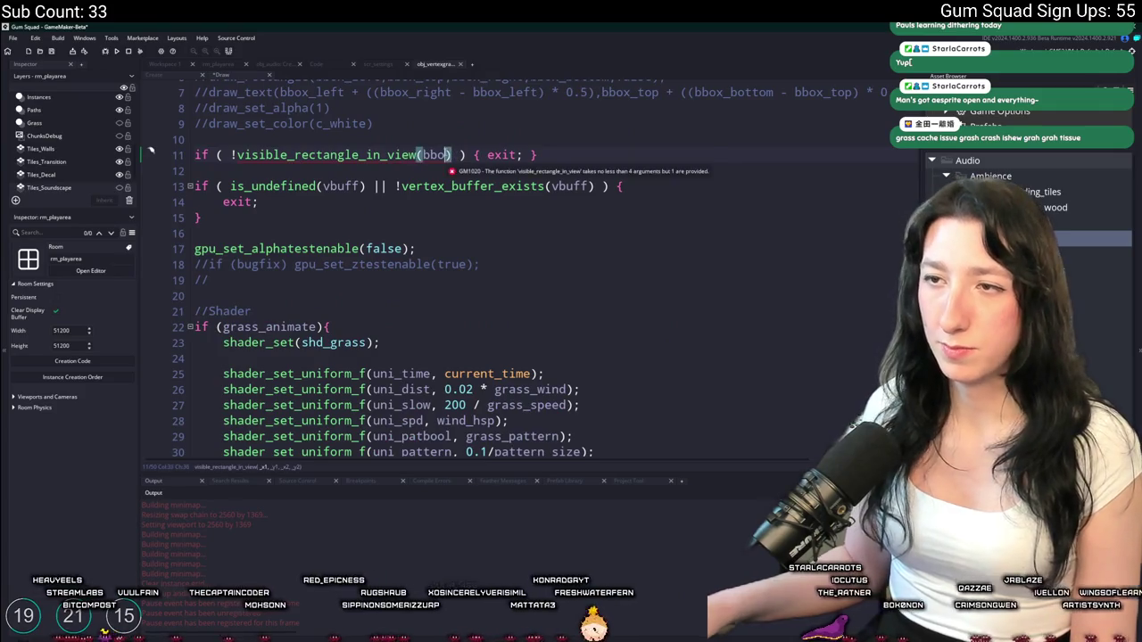
text(_top,bbox_right,bbox)
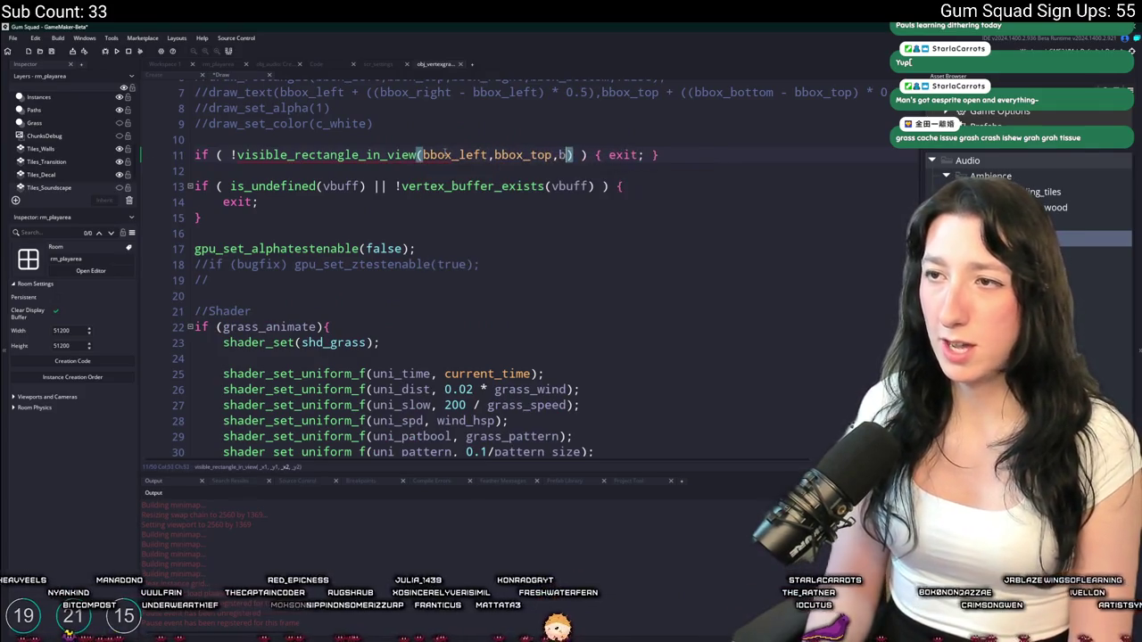
text(_bottom)
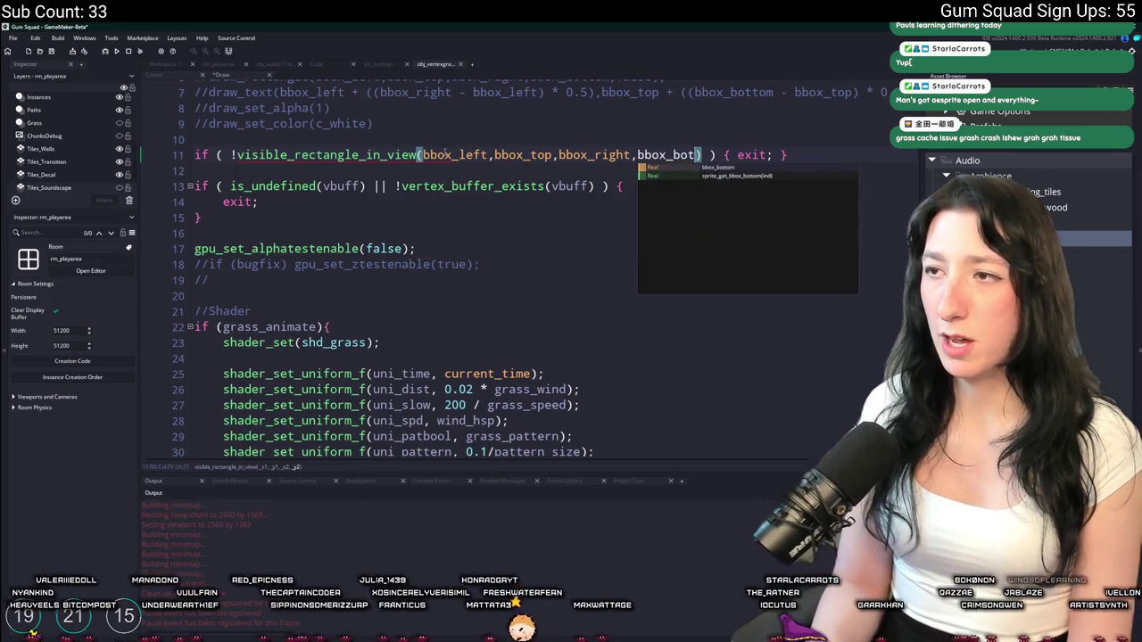
click(428, 164)
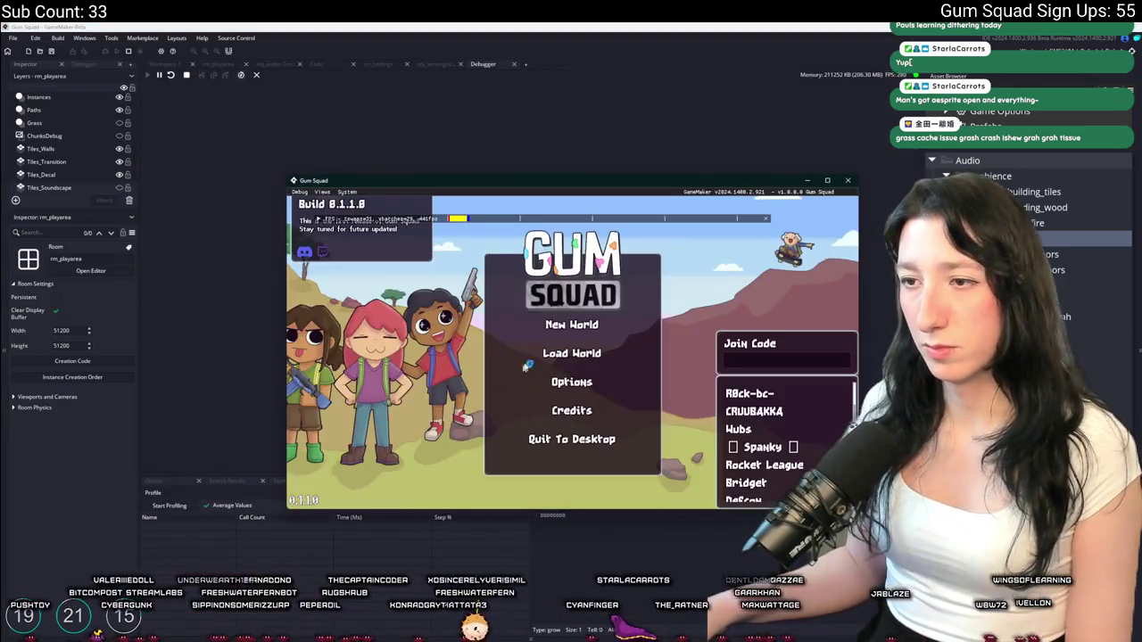
Host a New World lobby and profile the bbox-culled build while walking right, then stop
click(571, 325)
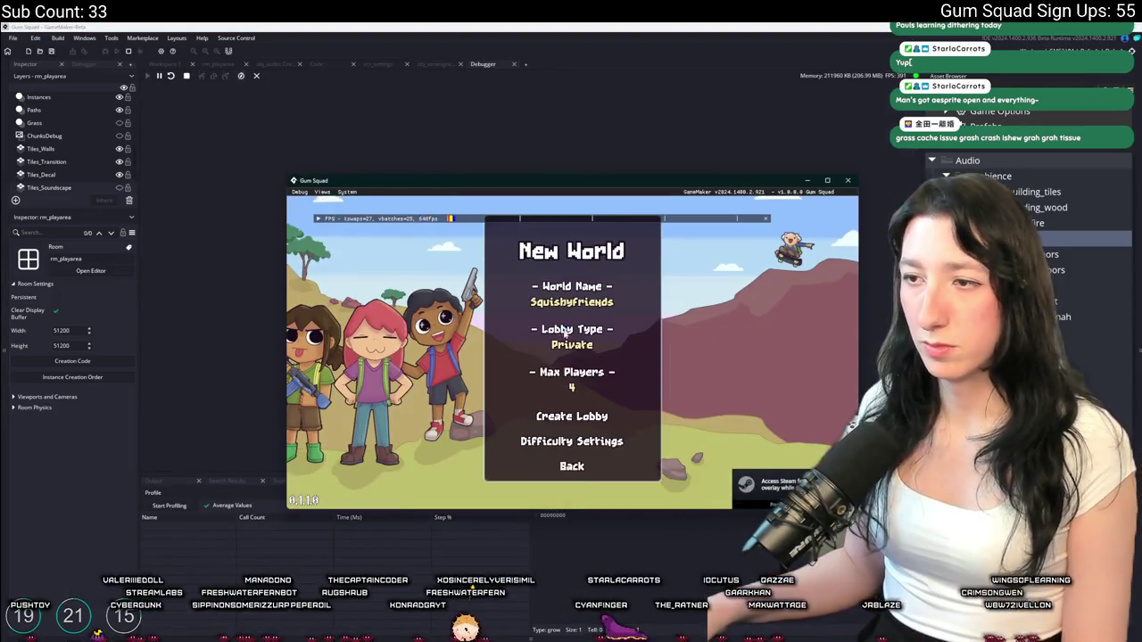
click(570, 414)
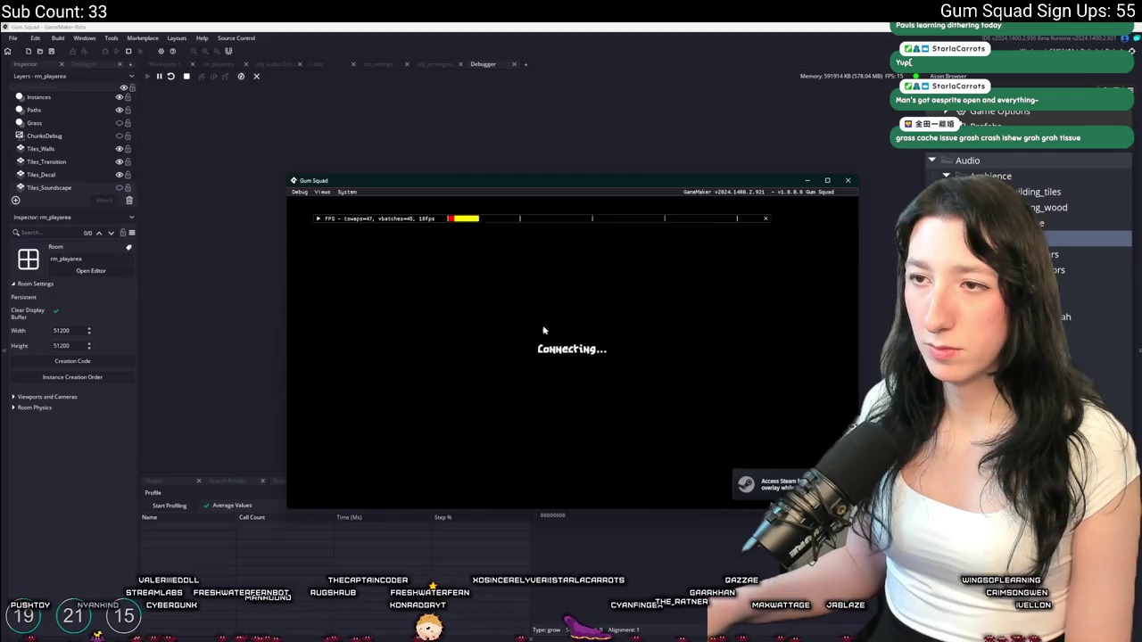
click(167, 510)
click(167, 506)
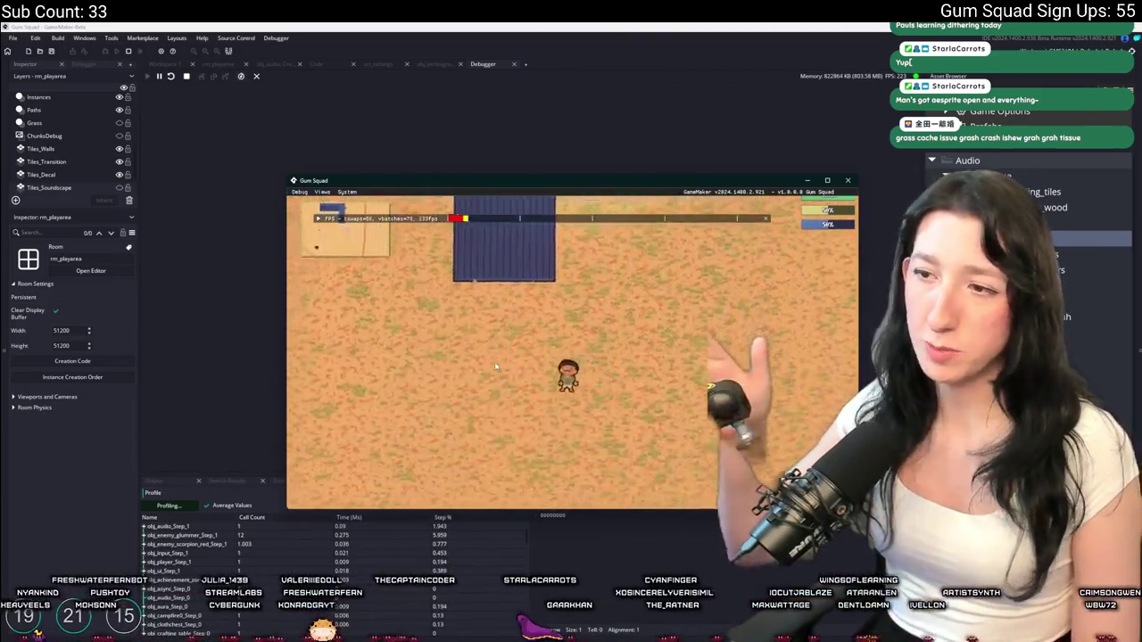
key(d)
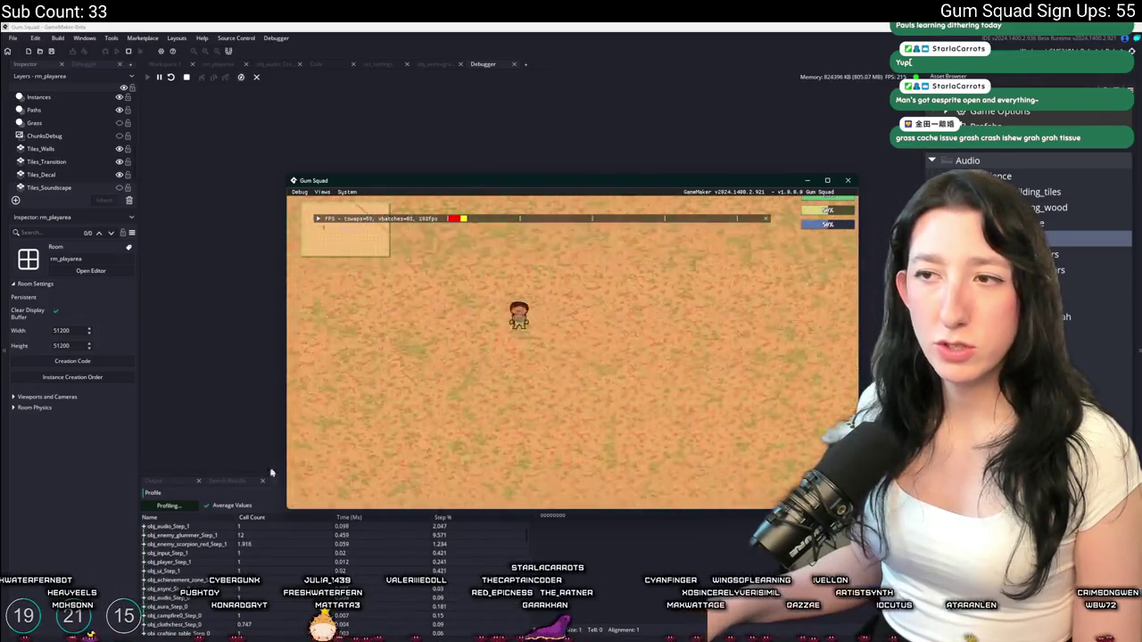
click(170, 506)
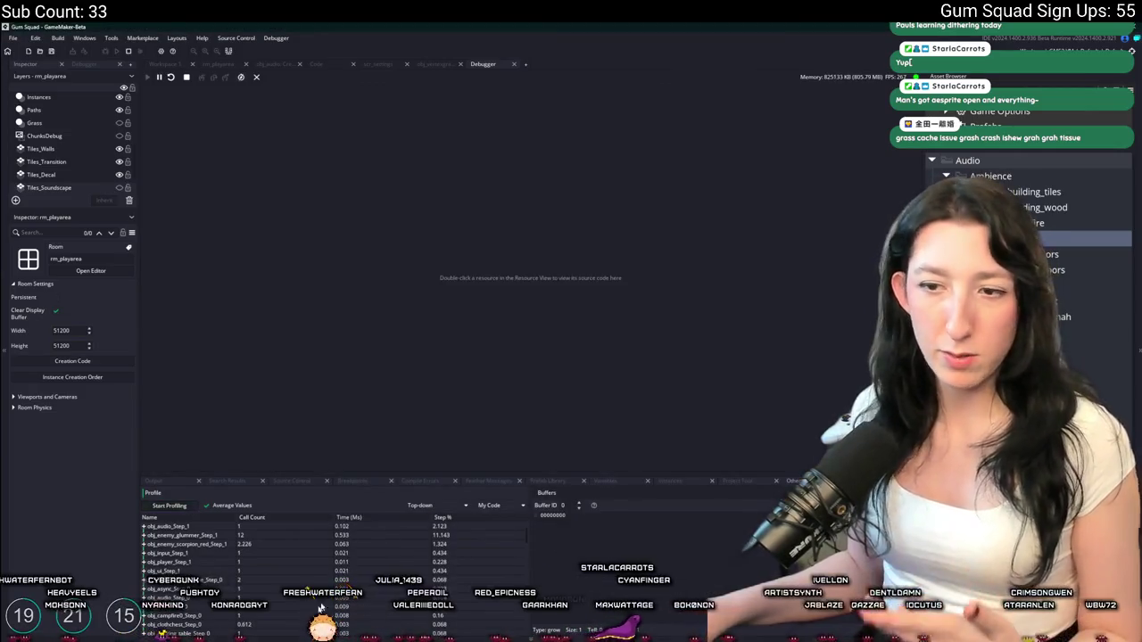
Sort profiler results by Time (Ms), open a step event's source, then fullscreen and close the game
click(394, 517)
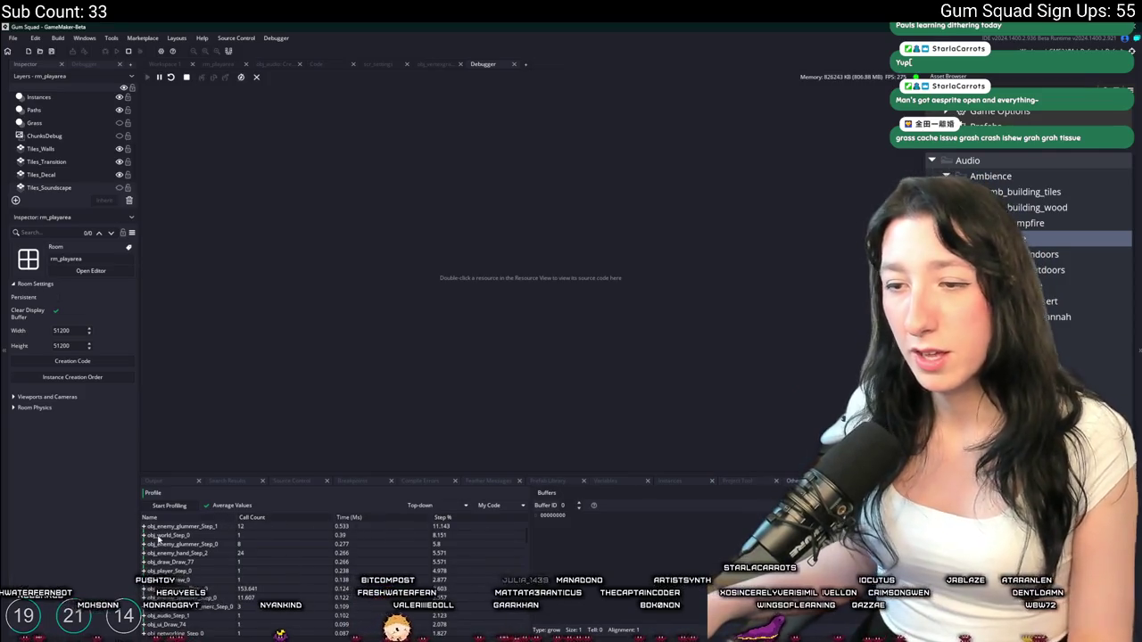
double_click(170, 535)
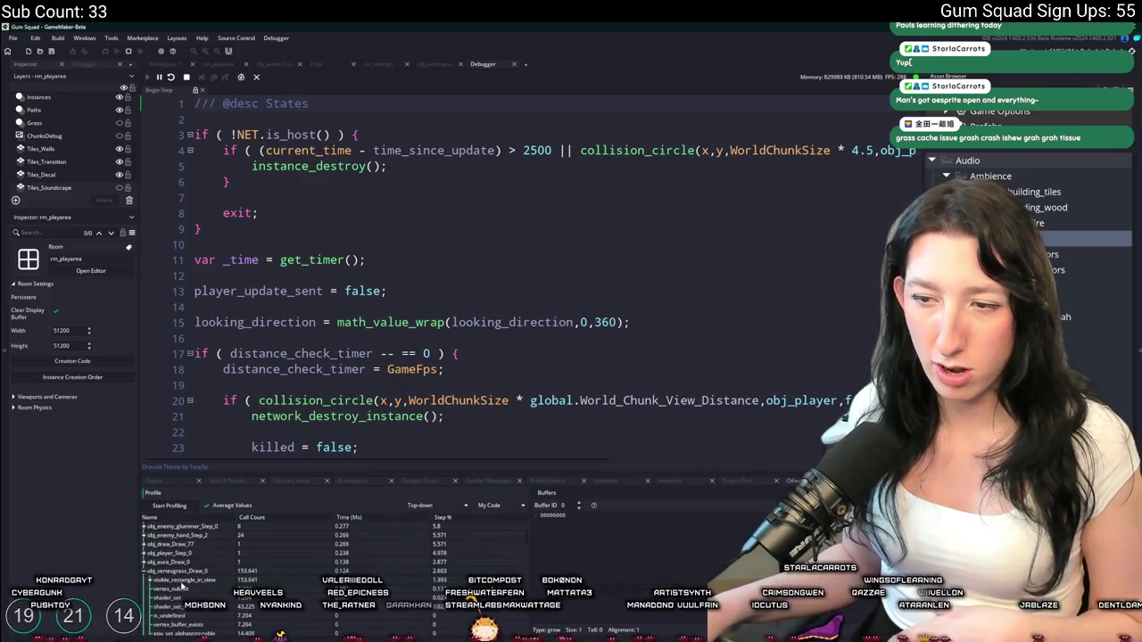
scroll(182, 586, down, 1)
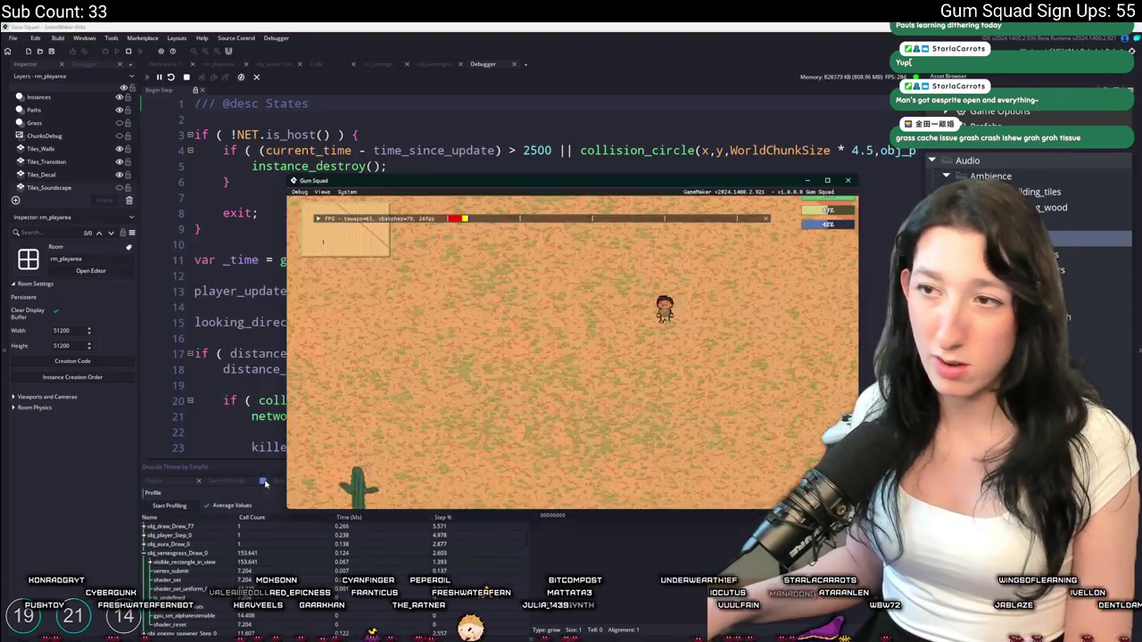
double_click(487, 182)
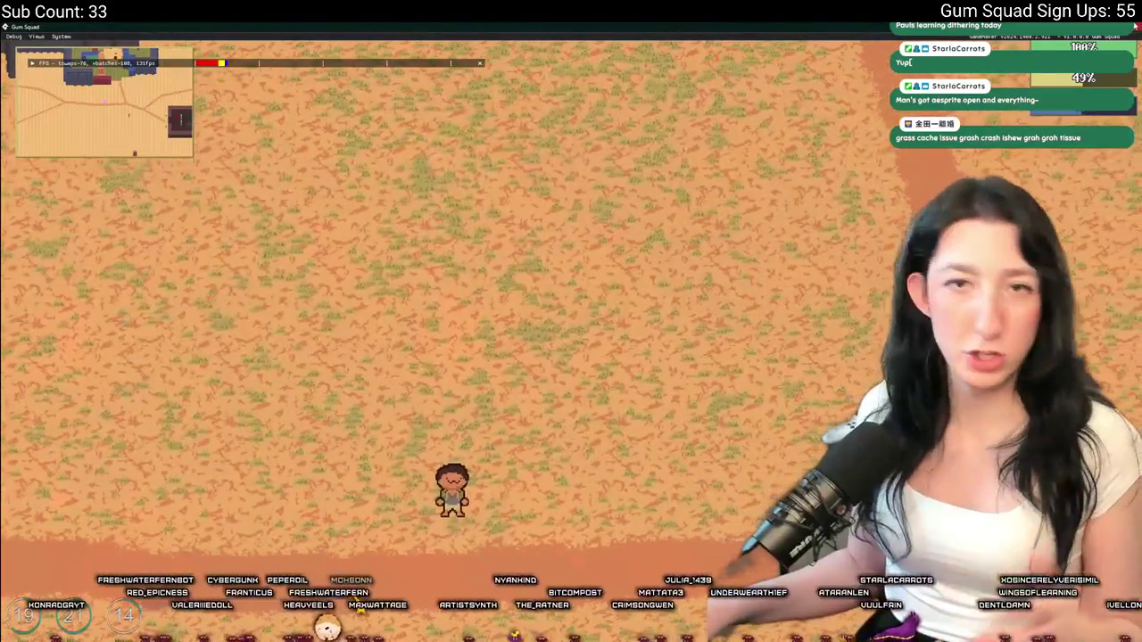
key(Escape)
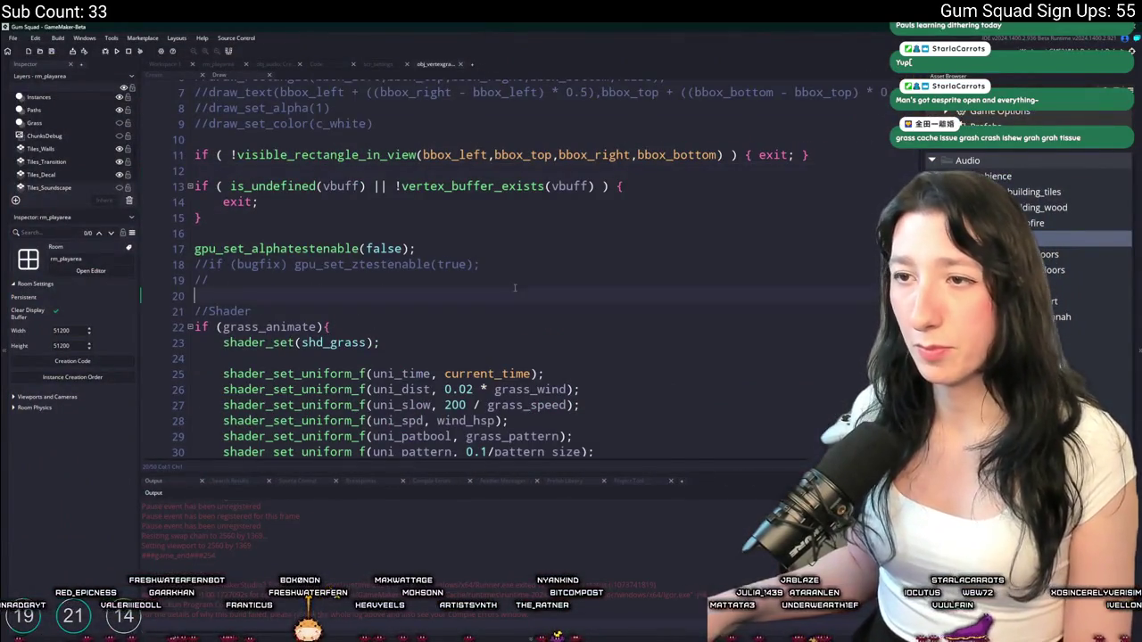
Select the visible_rectangle_in_view call in the Draw code, close that code tab, and return to Workspace 1
click(319, 155)
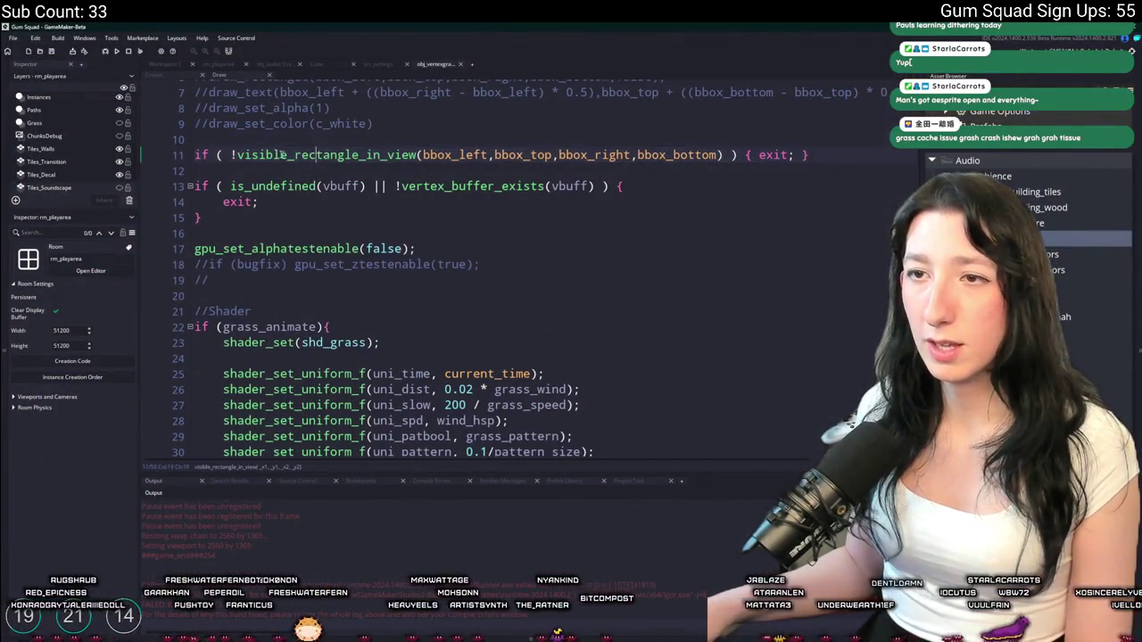
drag(237, 155, 722, 154)
key(ctrl+c)
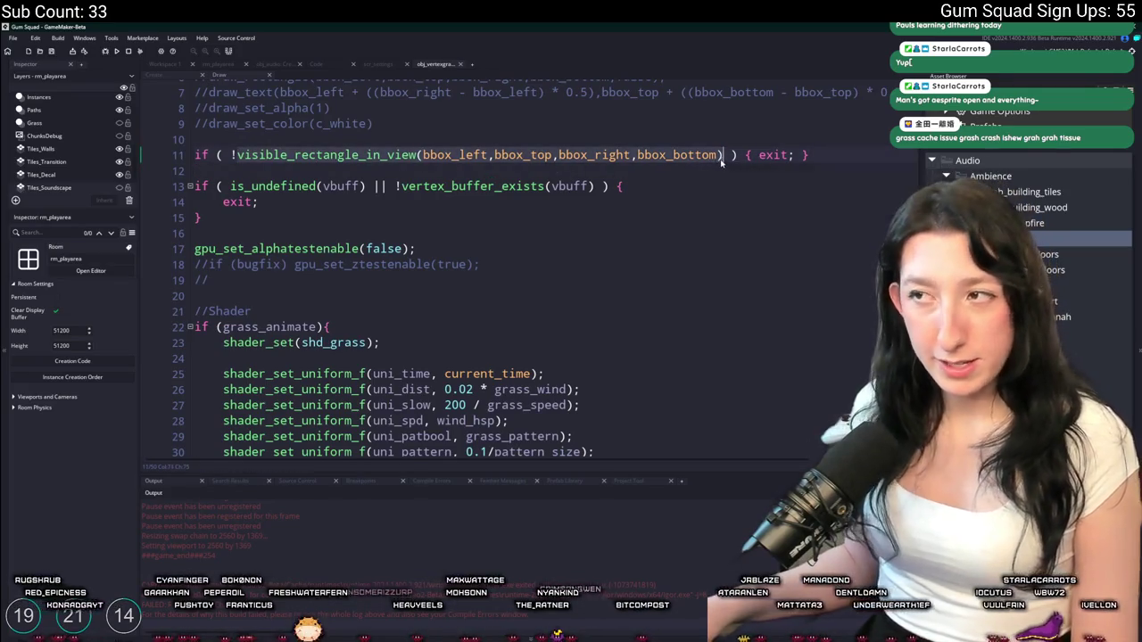
scroll(447, 296, down, 5)
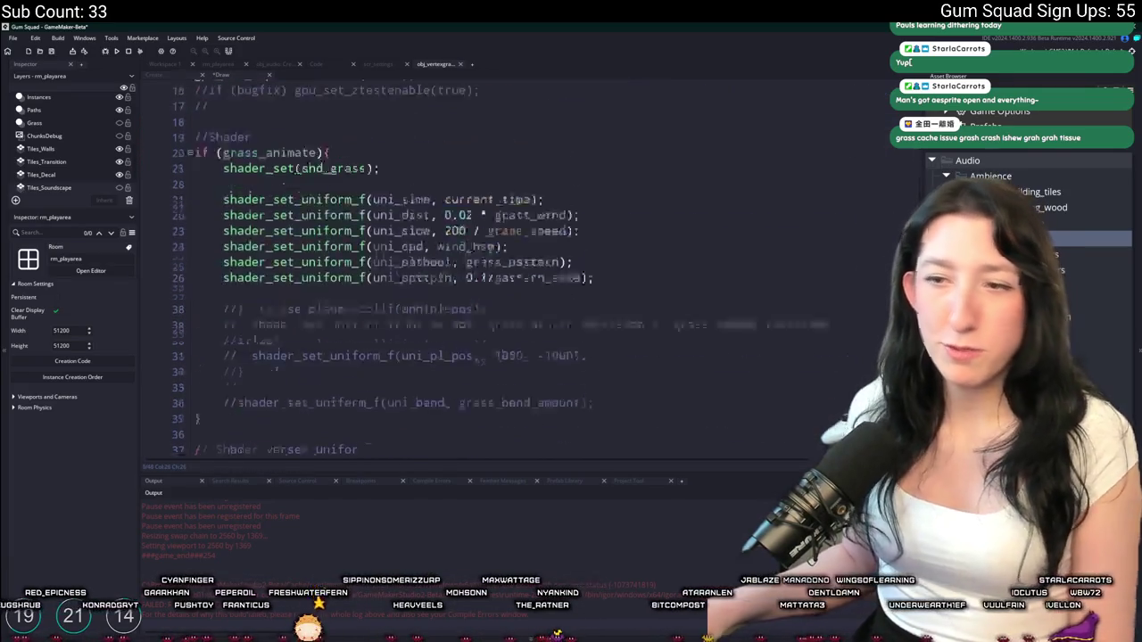
scroll(448, 296, up, 4)
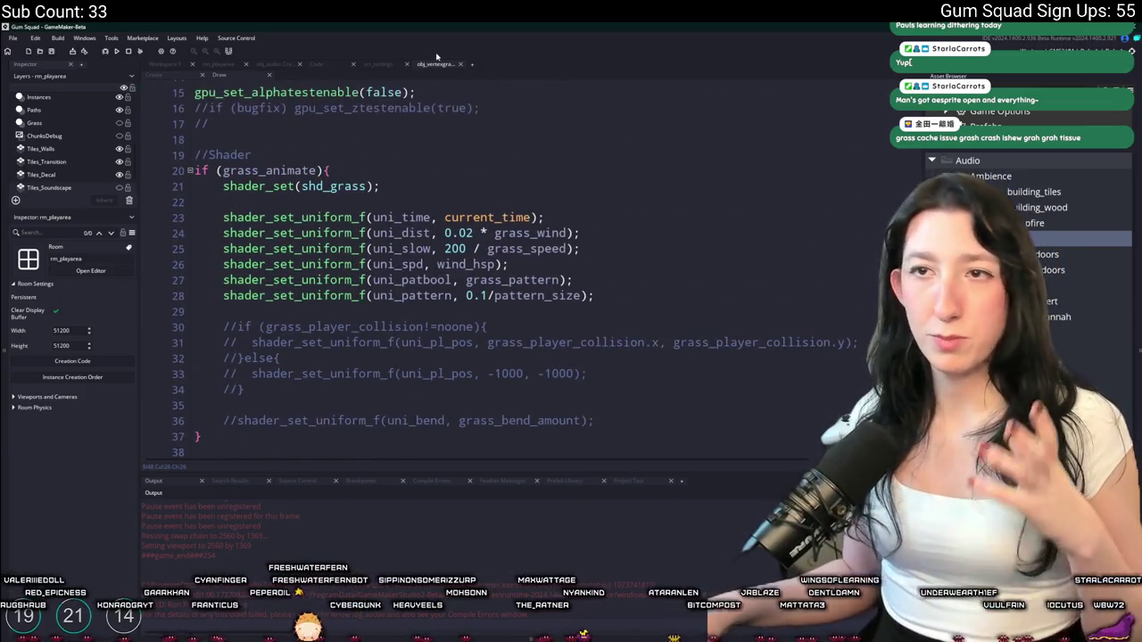
middle_click(437, 64)
click(165, 65)
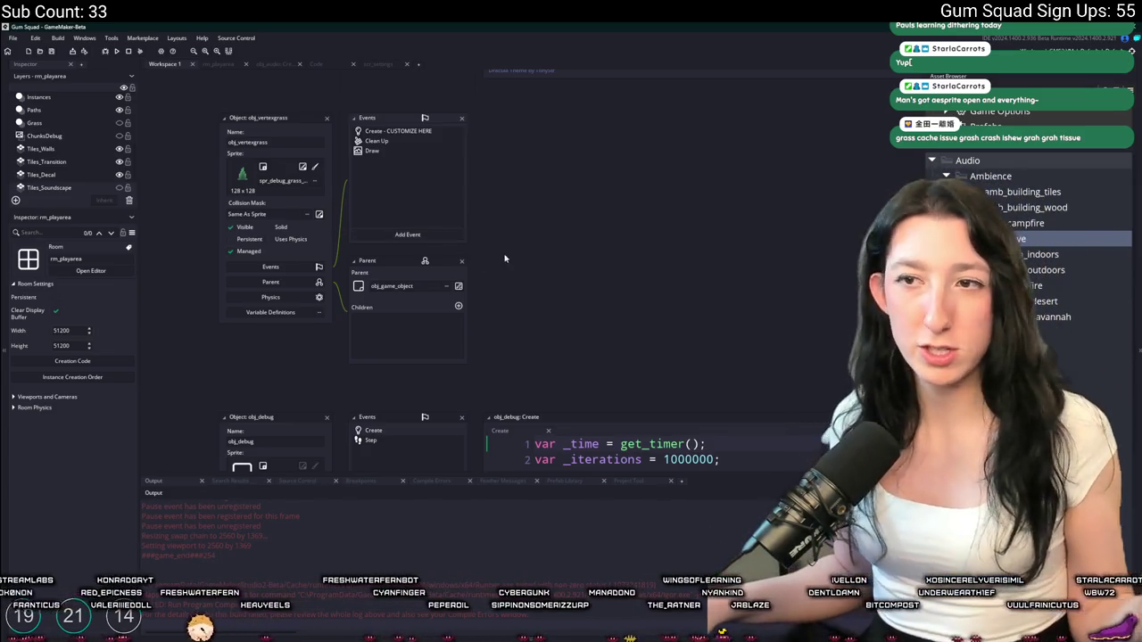
Add a Step event to obj_vertexgrass and paste the visible_rectangle_in_view call into it
click(440, 234)
mouse_move(468, 275)
click(509, 275)
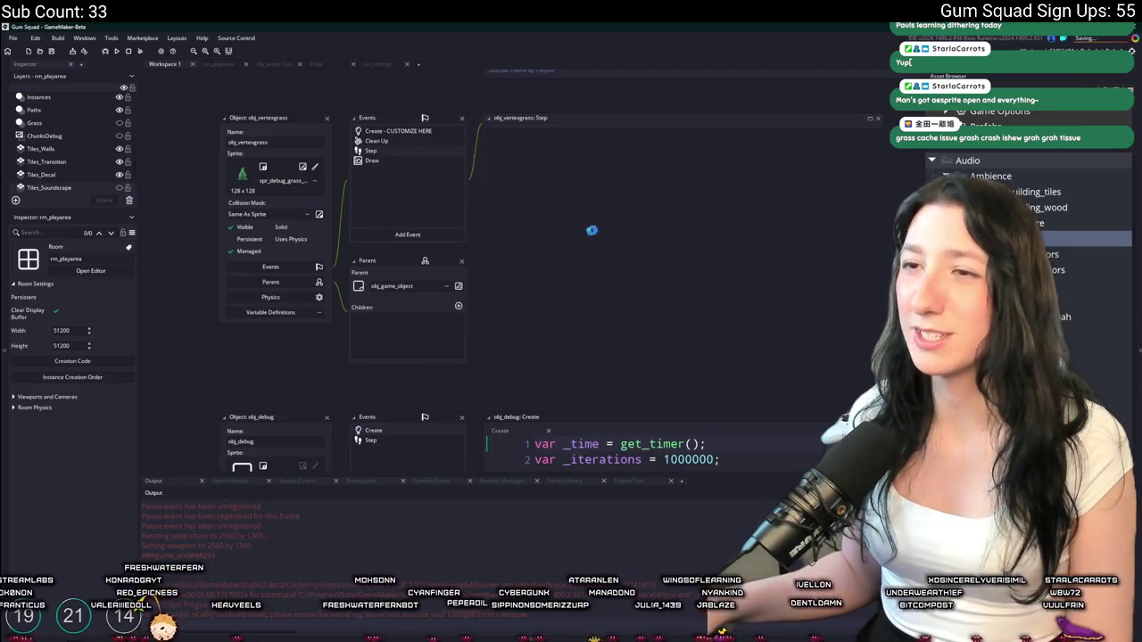
key(ctrl+v)
Complete the line as 'visible = visible_rectangle_in_view(bbox_left,bbox_top,bbox_right,bbox_bottom) > 0;' and close the Step code
click(532, 153)
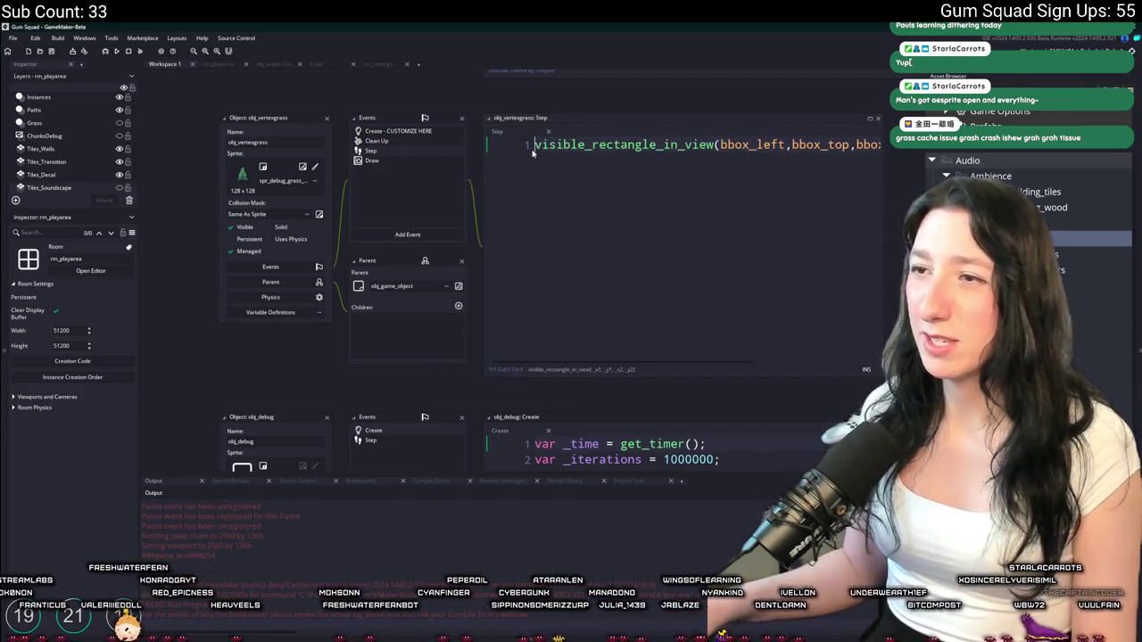
text(visible)
key(End)
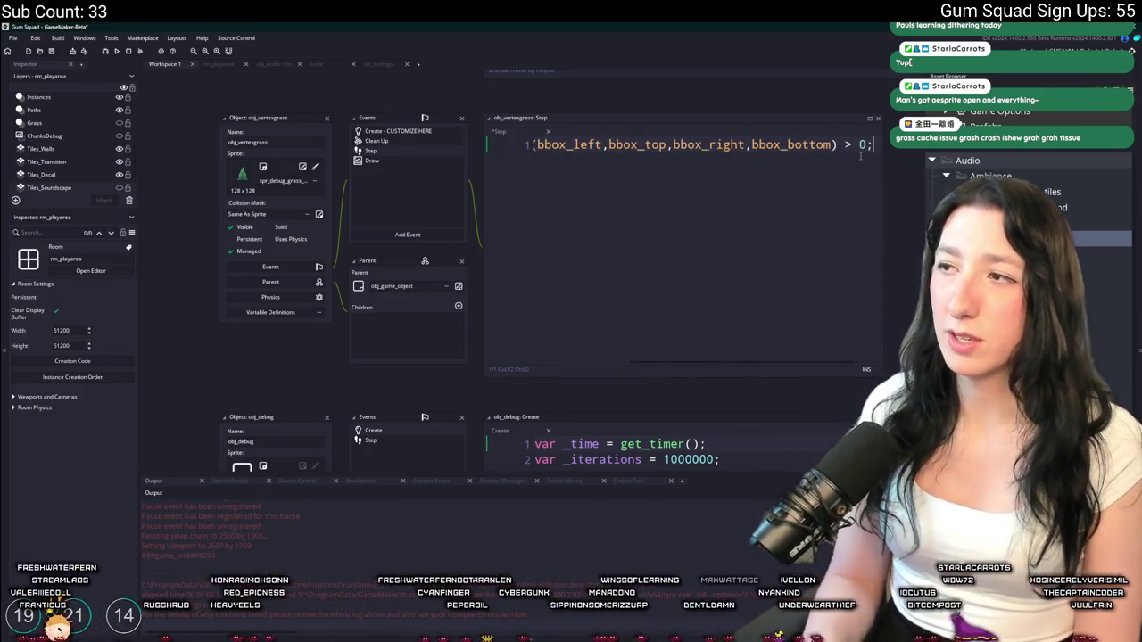
click(591, 148)
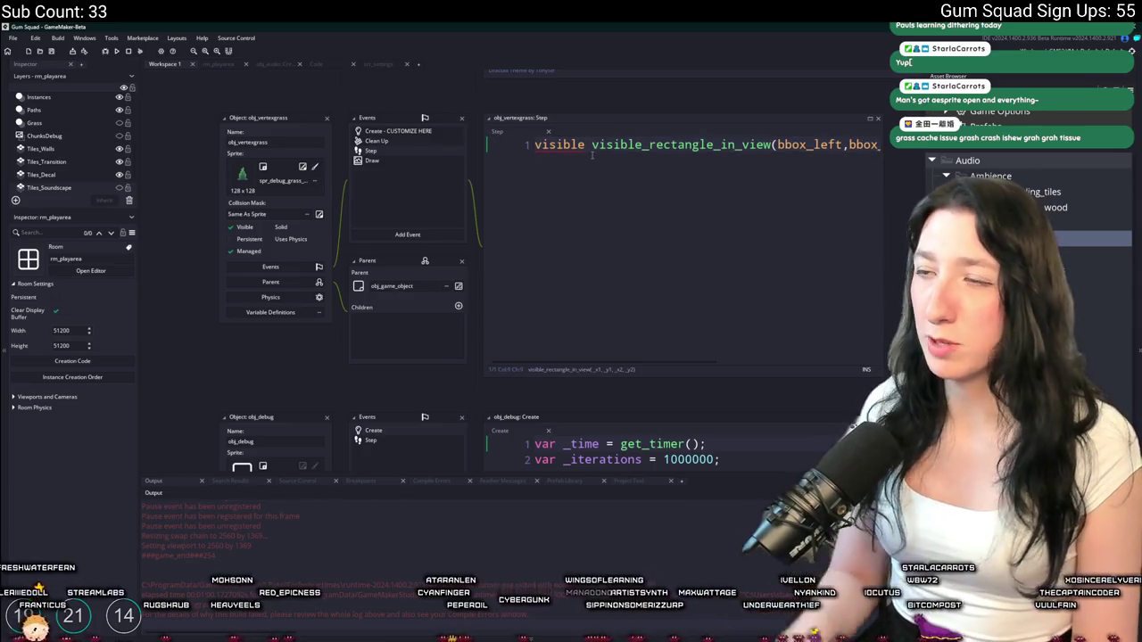
text(=)
key(End)
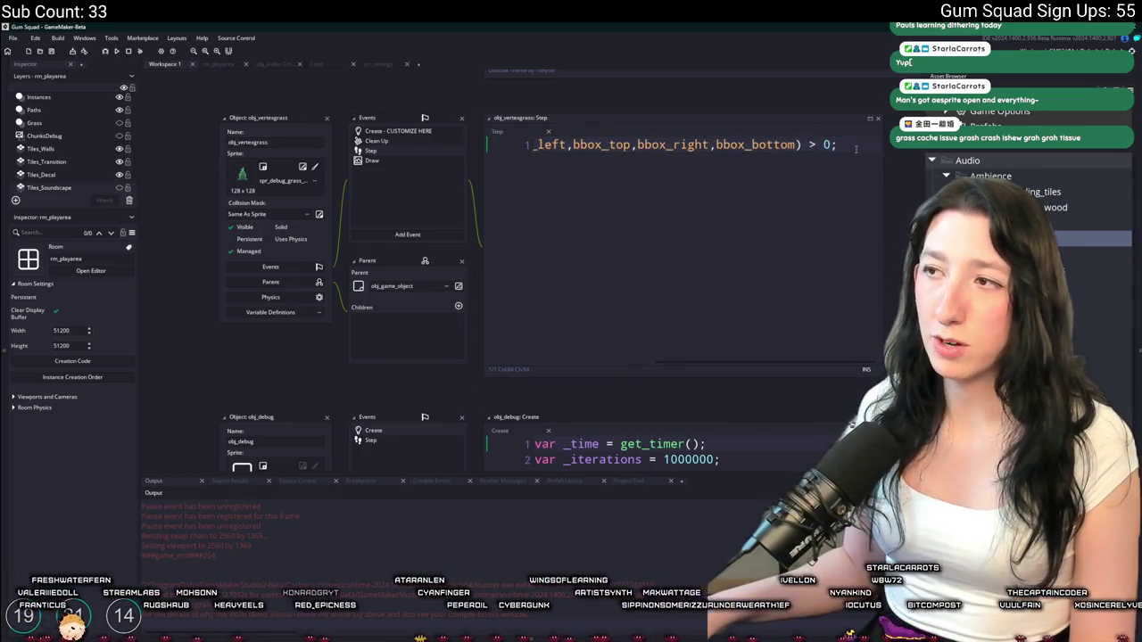
key(Home)
click(549, 146)
click(869, 118)
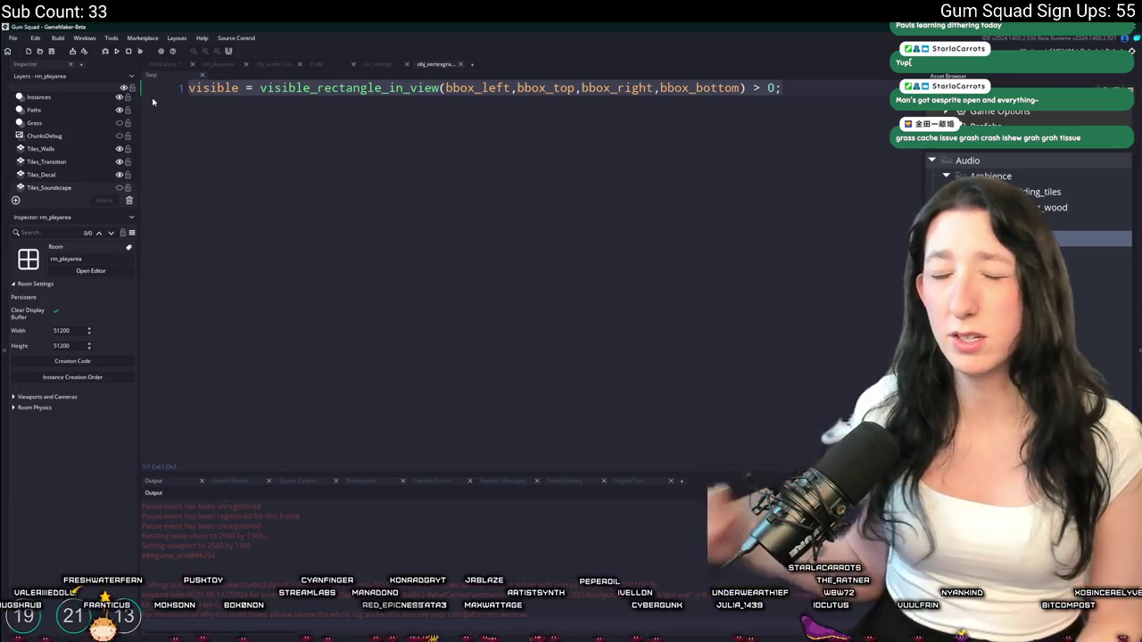
click(782, 87)
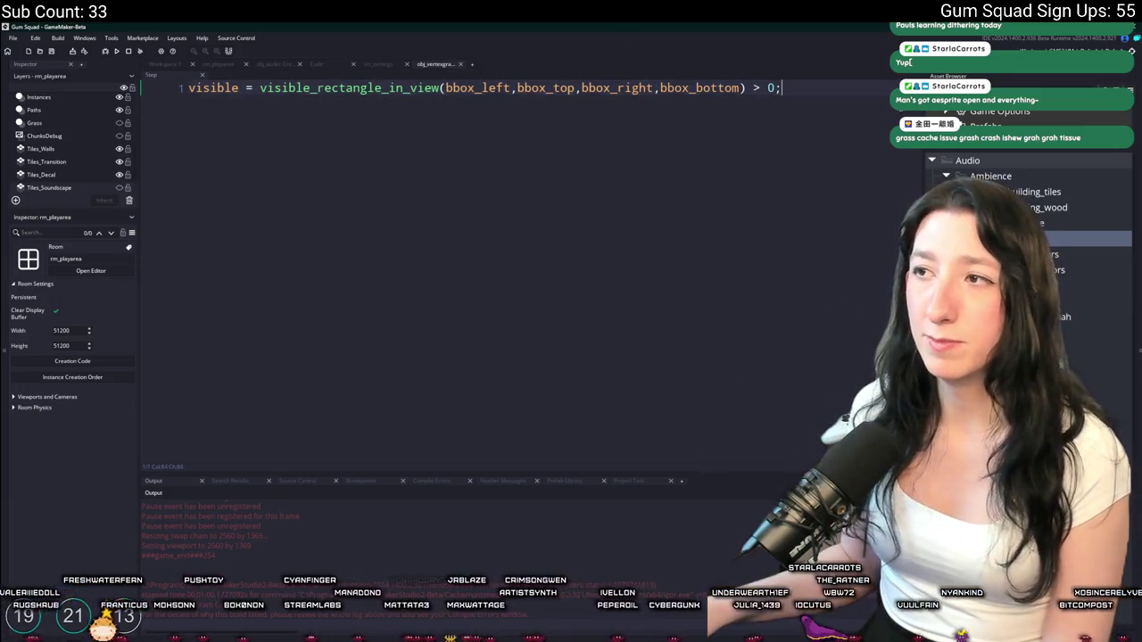
middle_click(435, 65)
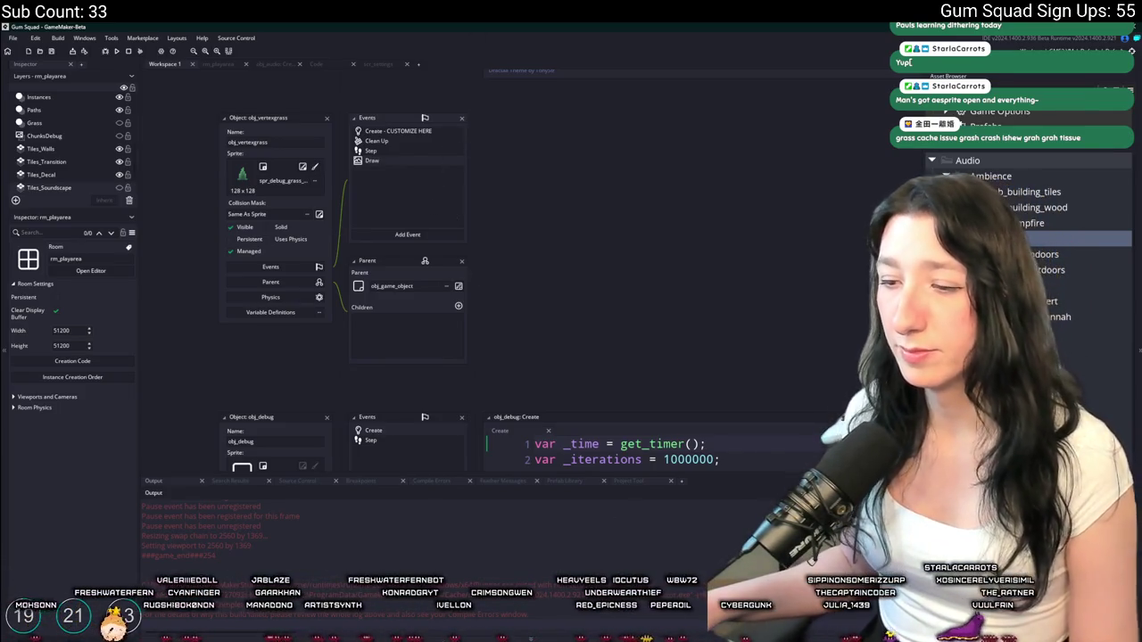
Debug-run the game and walk the character through the farm, the desert and toward the dirt road
key(super)
key(super)
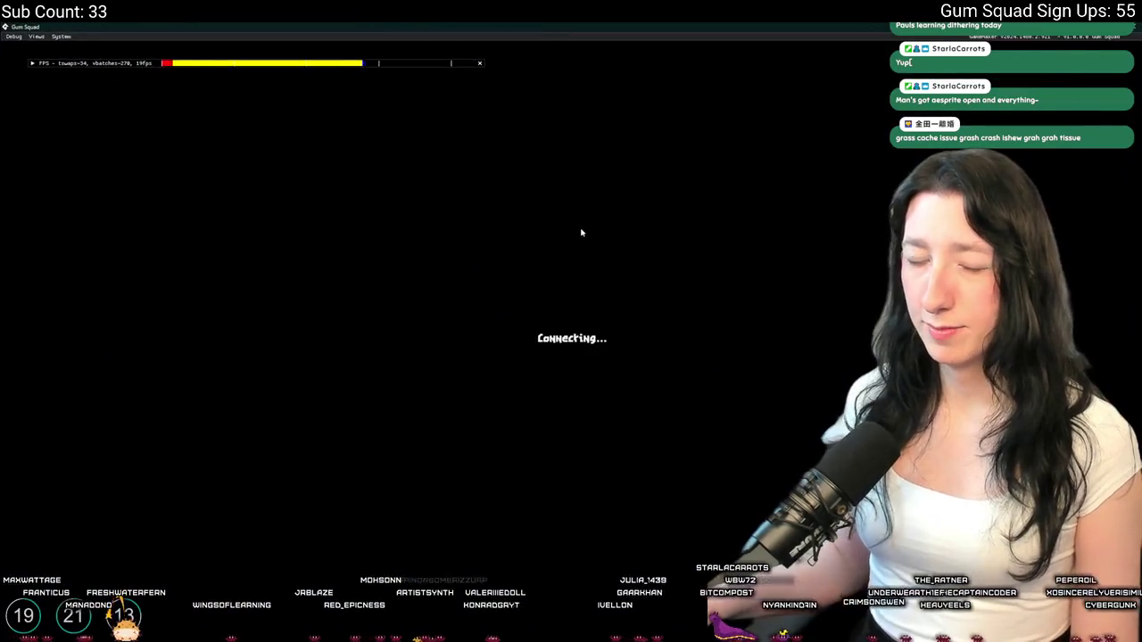
key(s)
key(d)
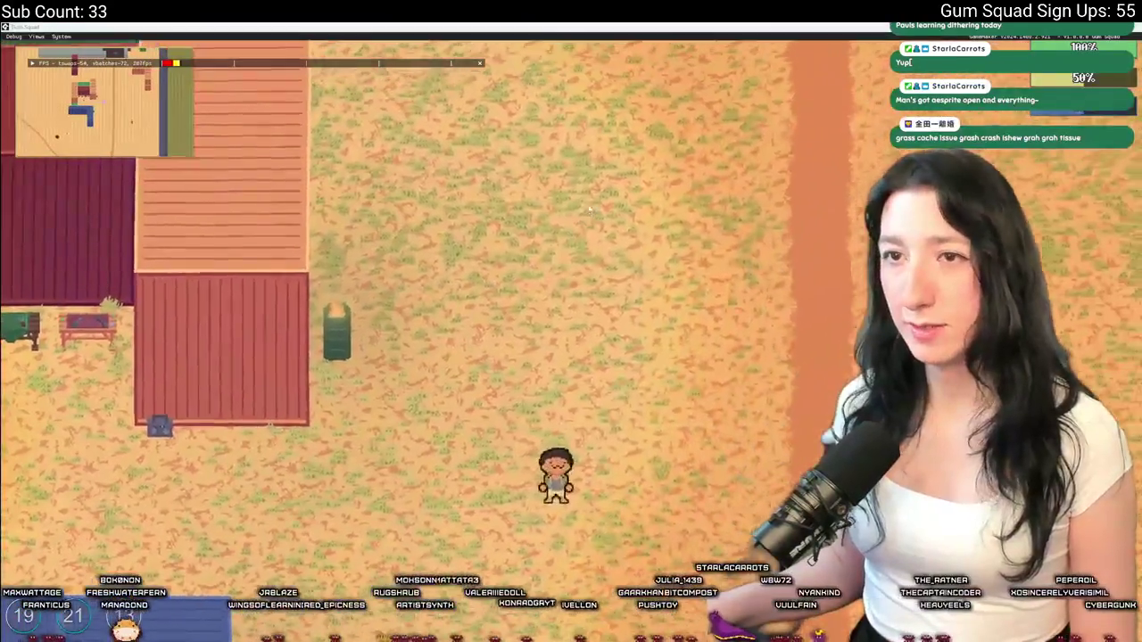
key(alt+Tab)
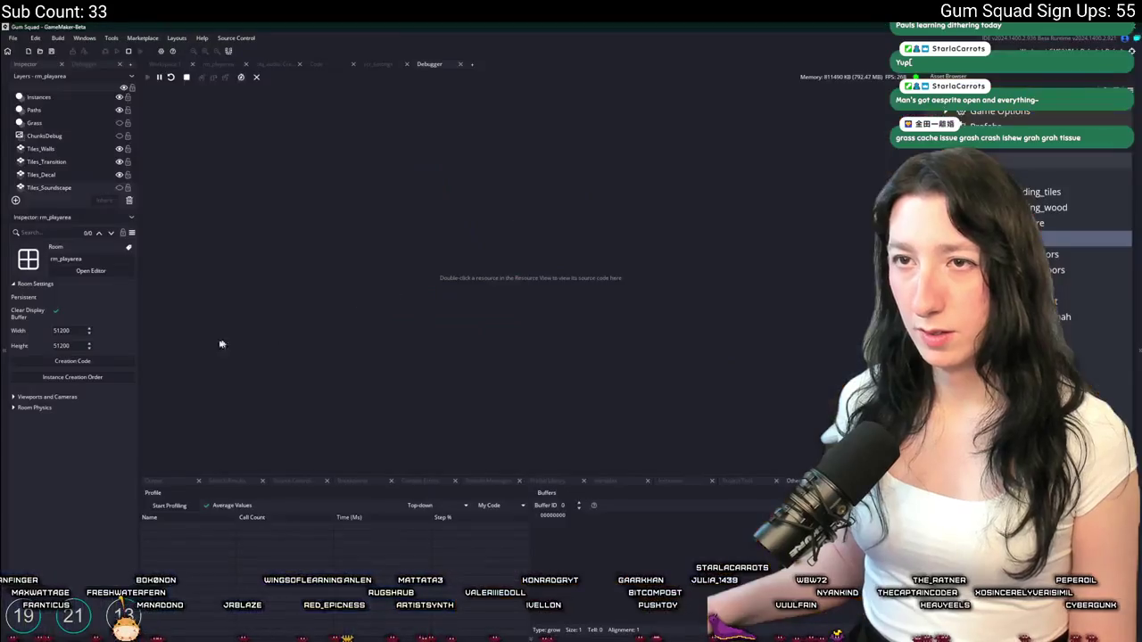
key(alt+Tab)
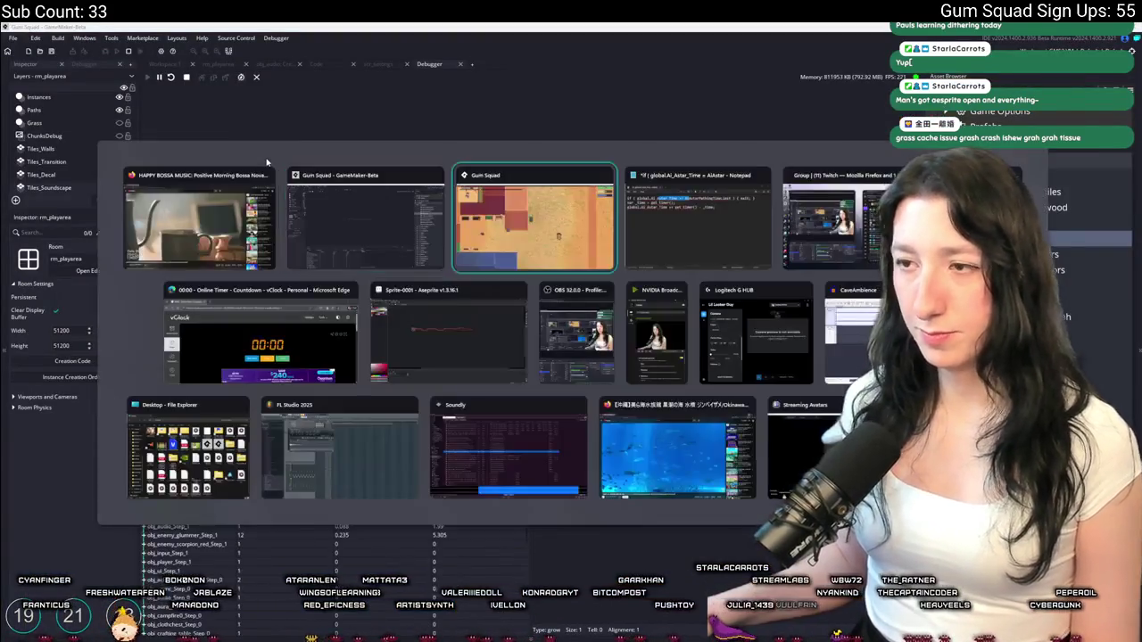
key(s)
key(a)
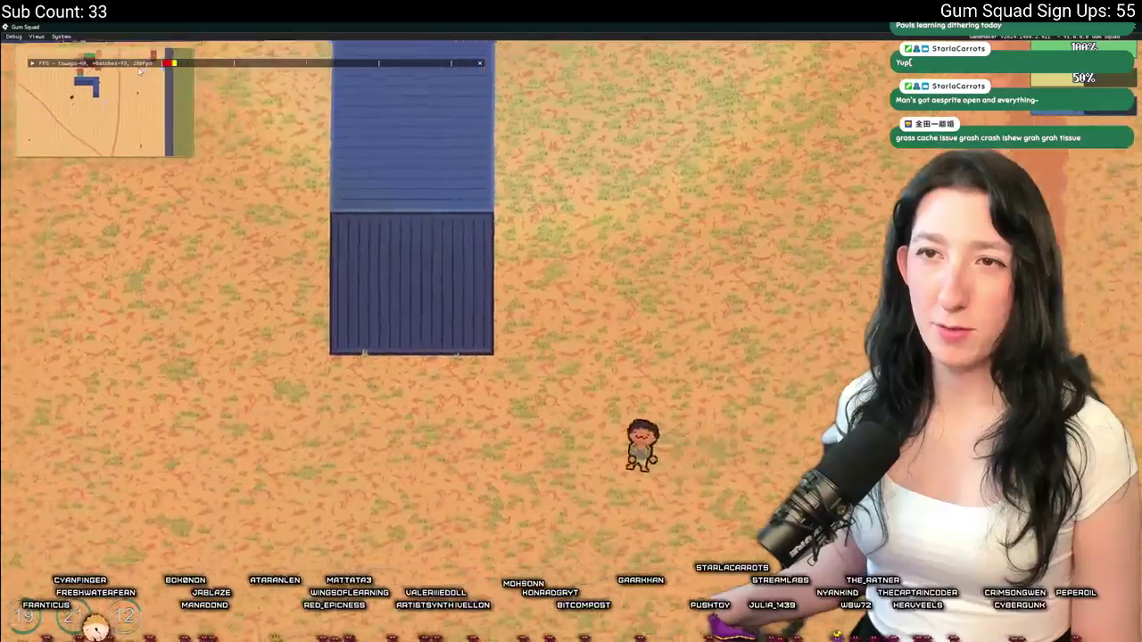
key(d)
key(w)
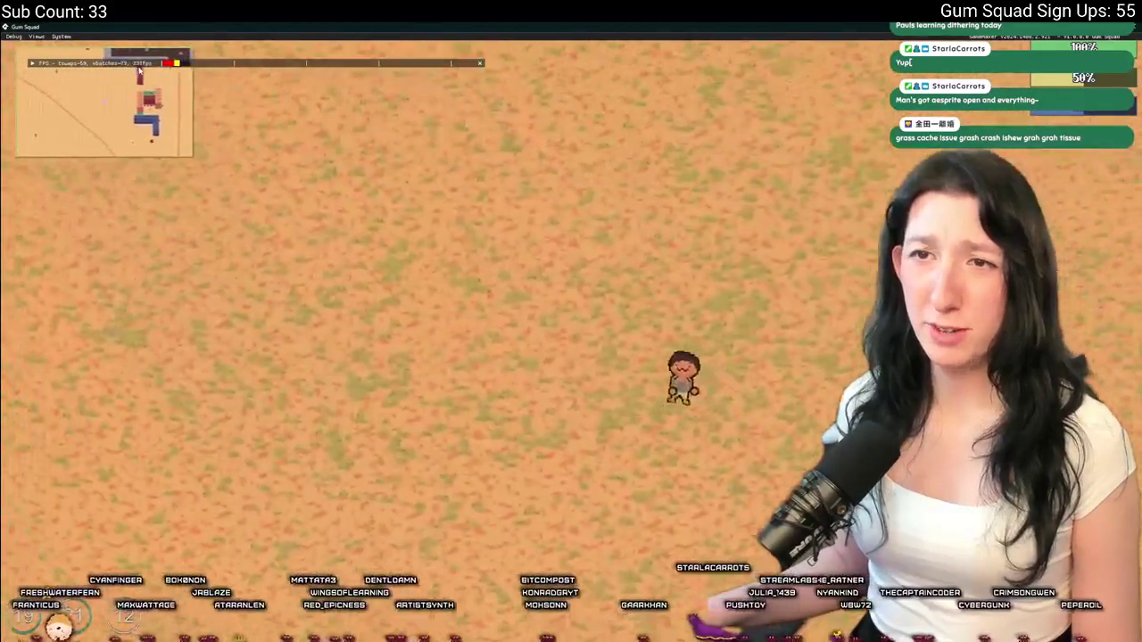
key(d)
key(s)
key(d)
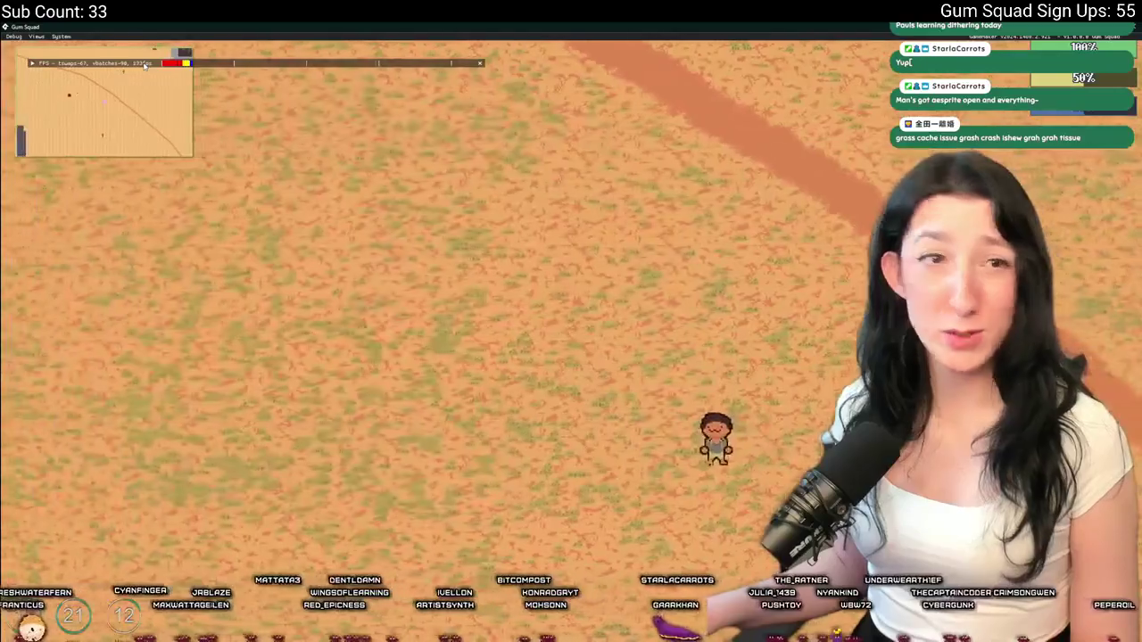
key(alt+Tab)
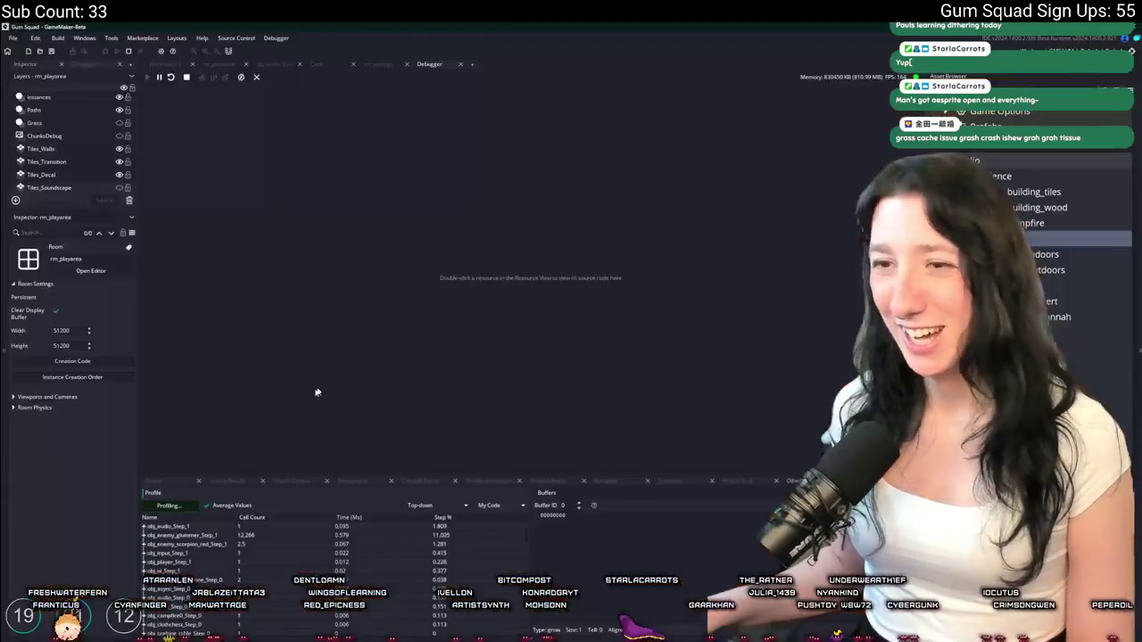
Stop profiling, sort by Time (Ms), enlarge the Profile panel and scroll down to the grass entries
click(162, 505)
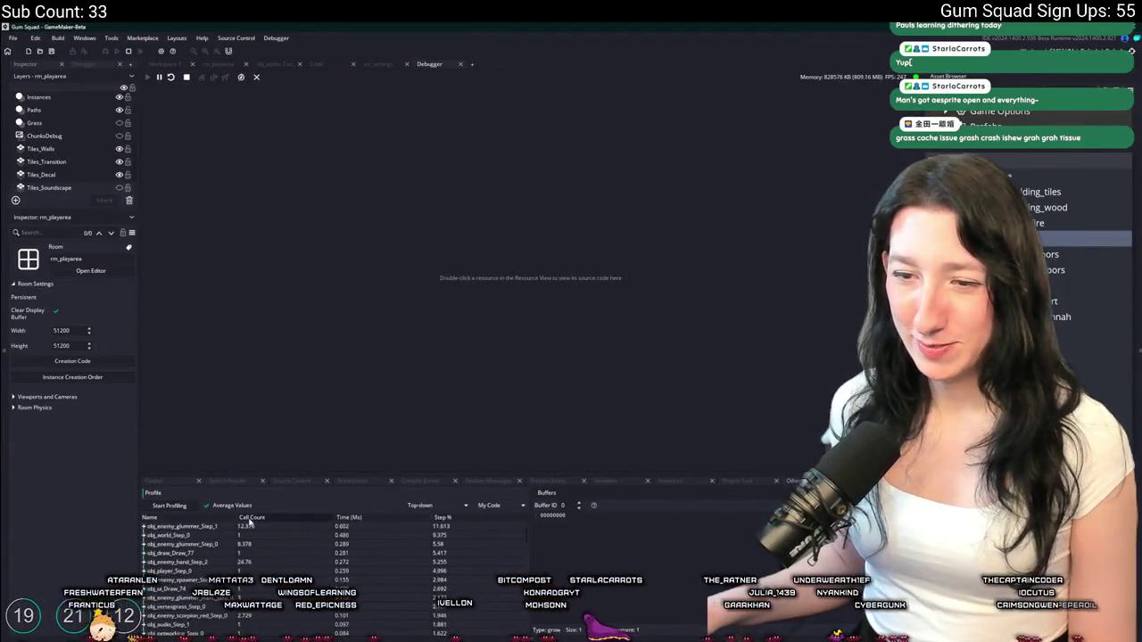
click(375, 517)
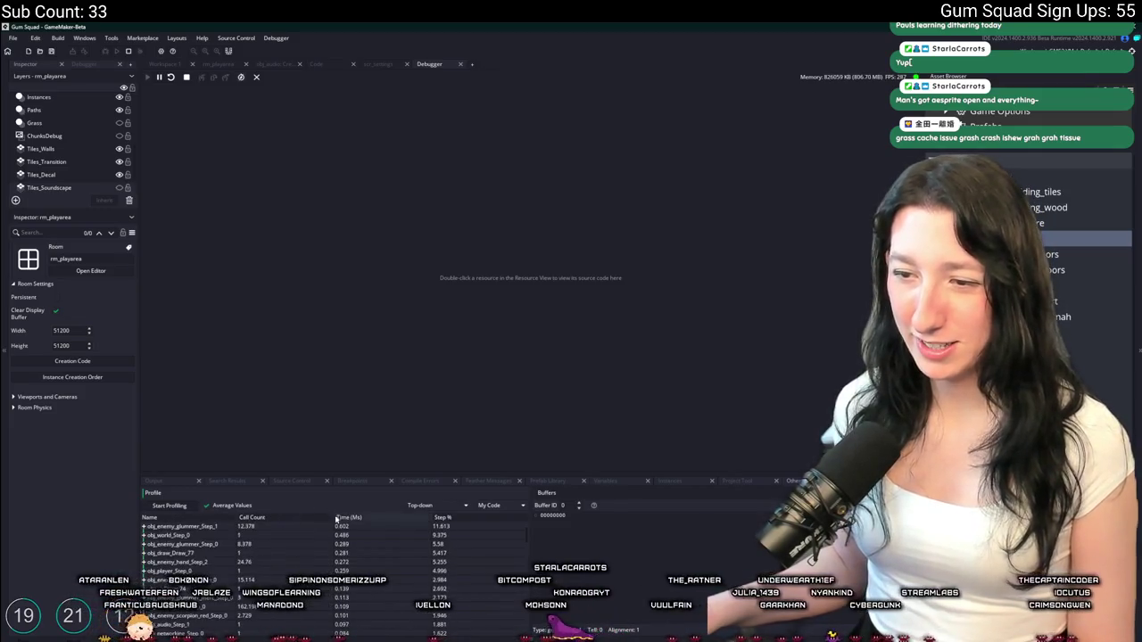
click(144, 527)
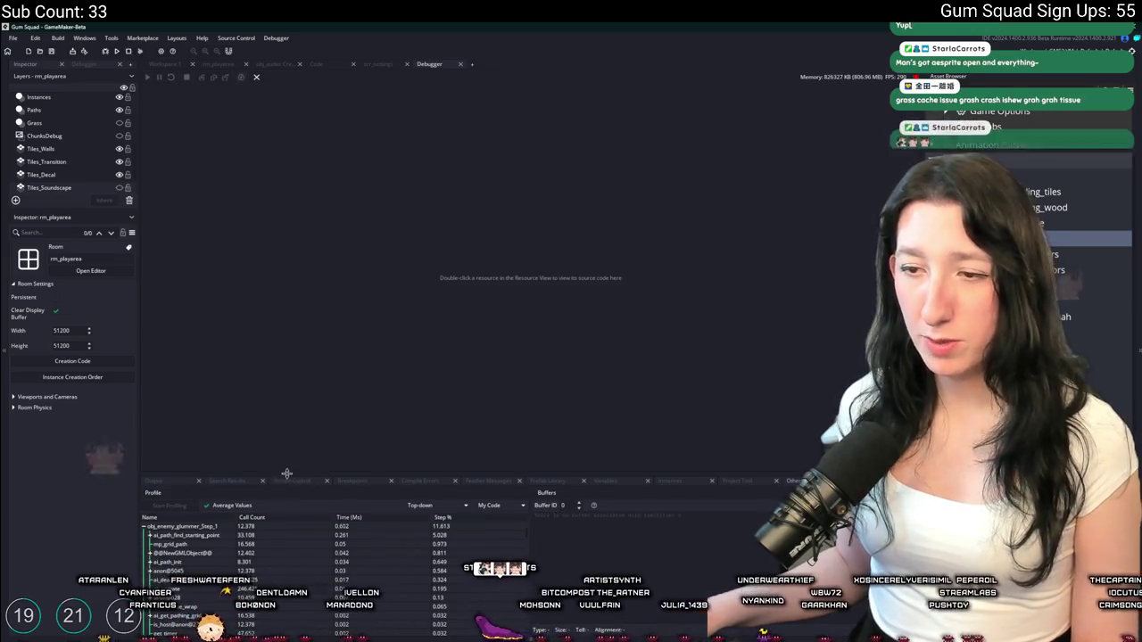
drag(288, 478, 257, 385)
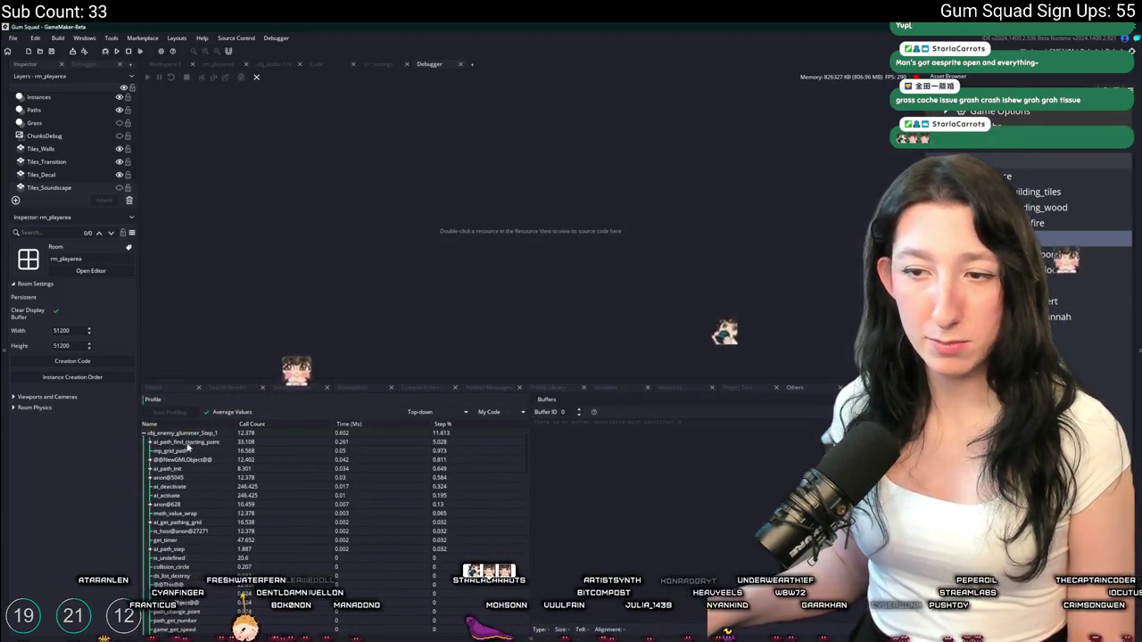
click(144, 434)
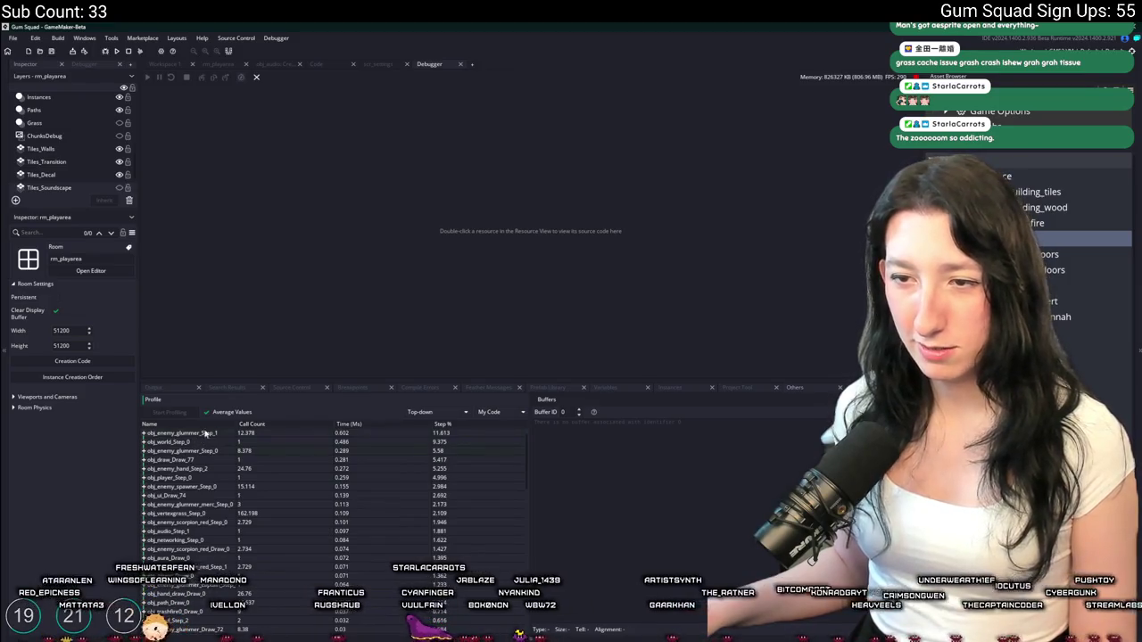
scroll(188, 514, down, 3)
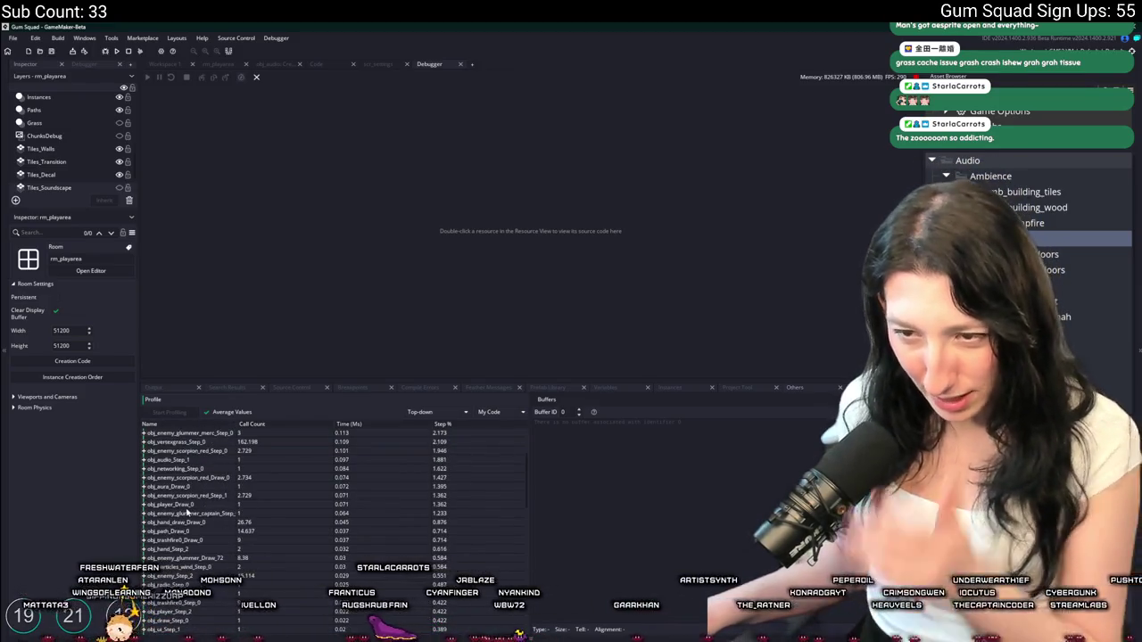
scroll(171, 552, down, 3)
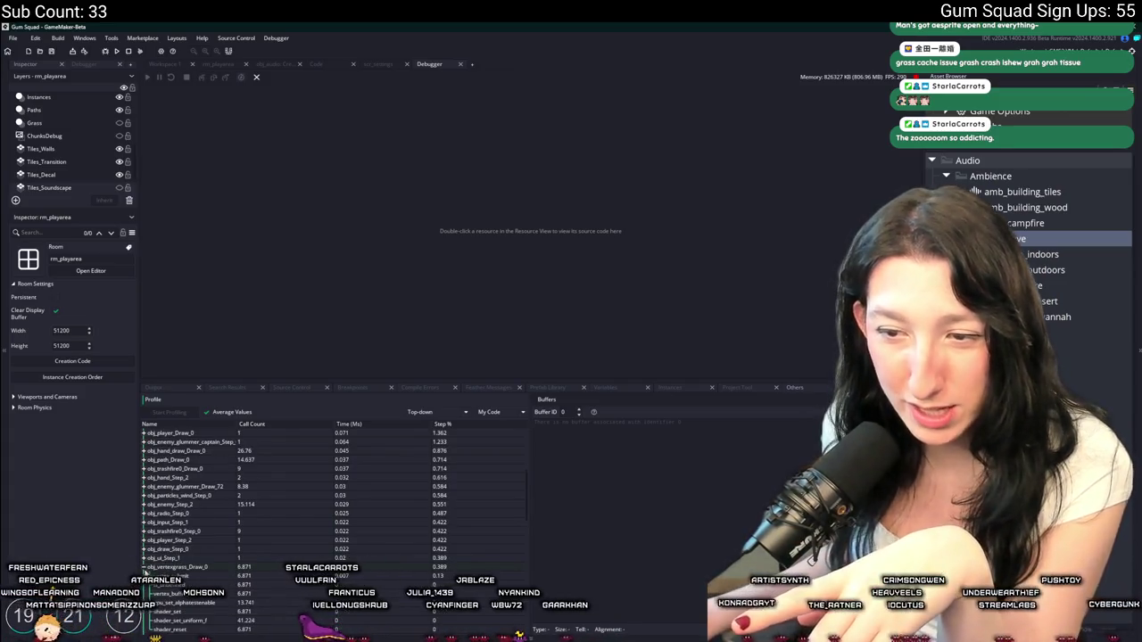
scroll(267, 517, down, 4)
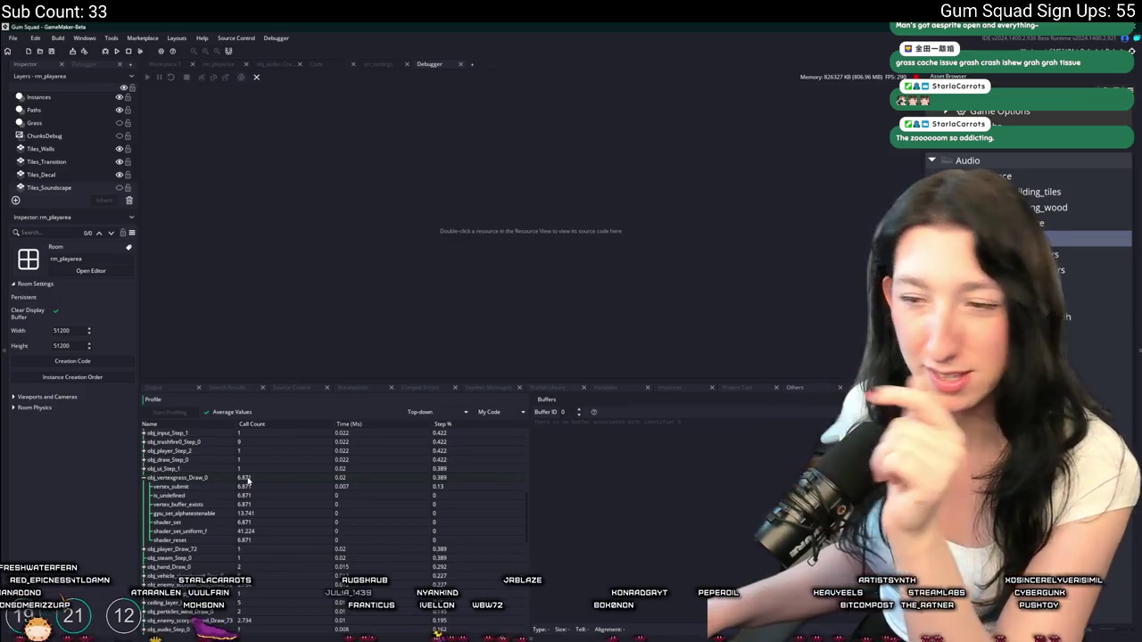
scroll(248, 480, down, 1)
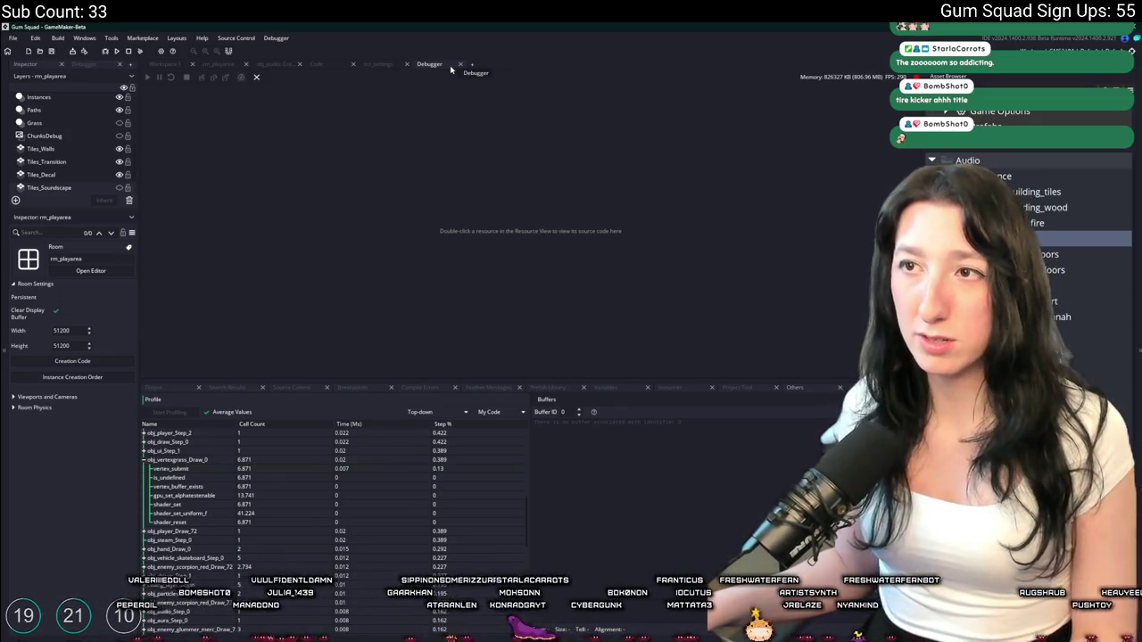
Close the Debugger, resize the bottom panel back to Output, and close the obj_vertexgrass editor
click(460, 65)
click(487, 387)
mouse_move(481, 384)
mouse_down()
mouse_move(294, 479)
mouse_move(223, 499)
mouse_up()
click(172, 505)
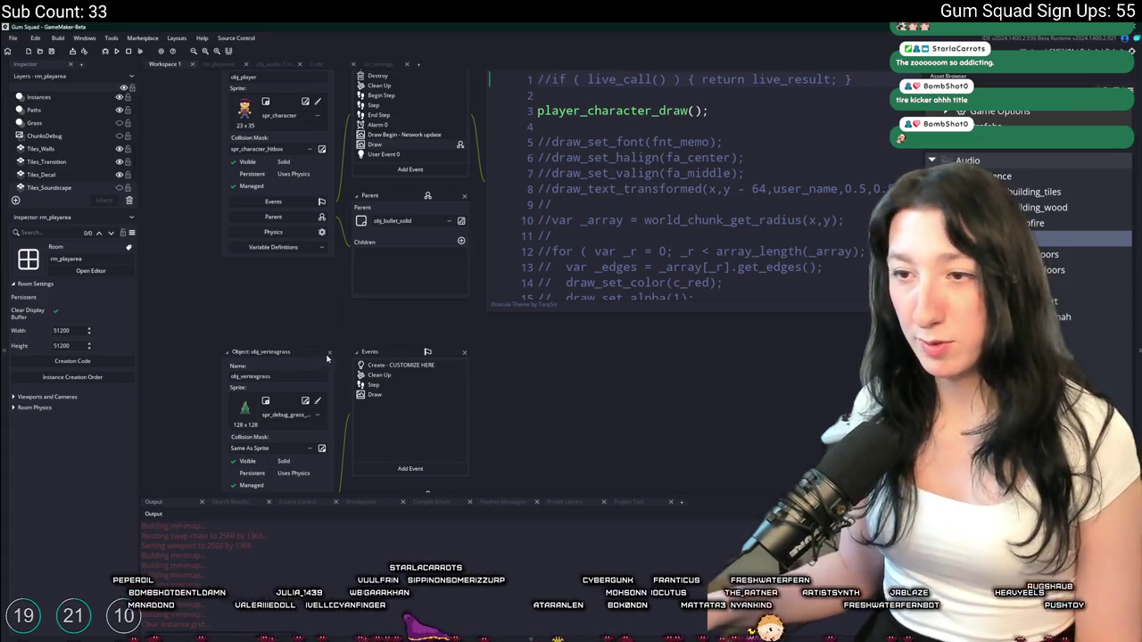
click(329, 353)
Open a new empty Workspace 2 and start a search typing 'g' for GitHub Desktop
scroll(348, 268, up, 3)
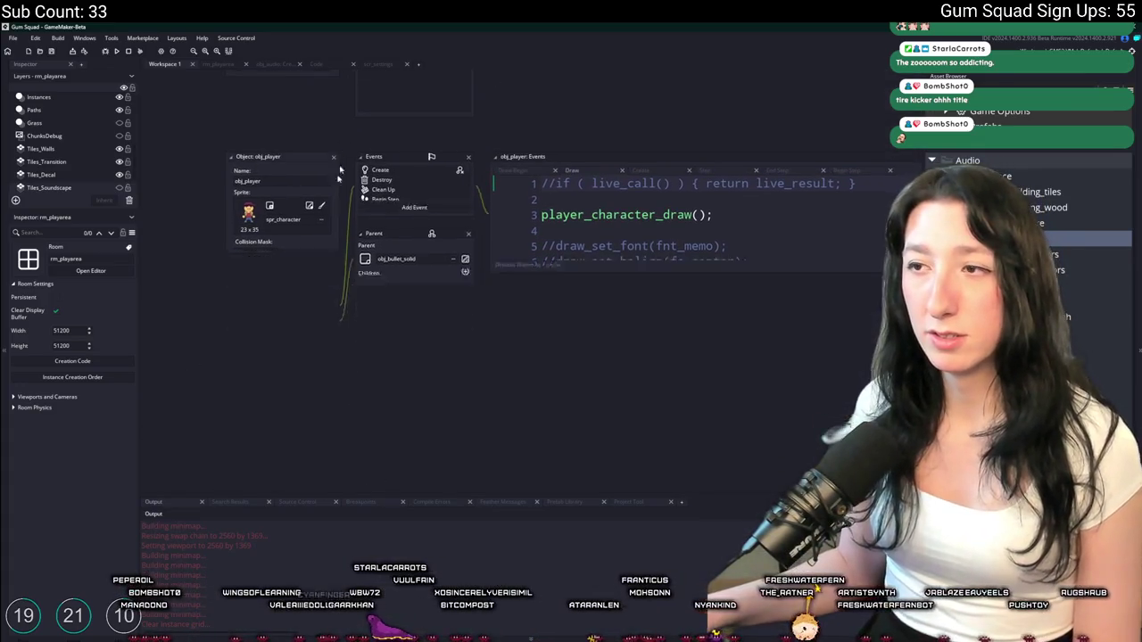
scroll(346, 148, down, 5)
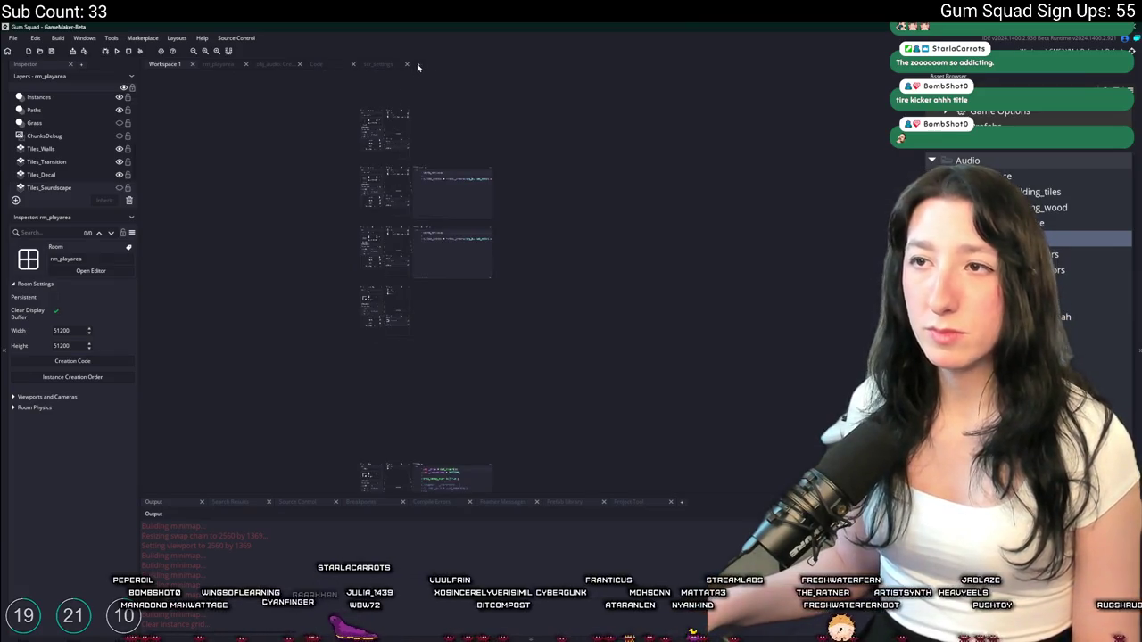
click(418, 65)
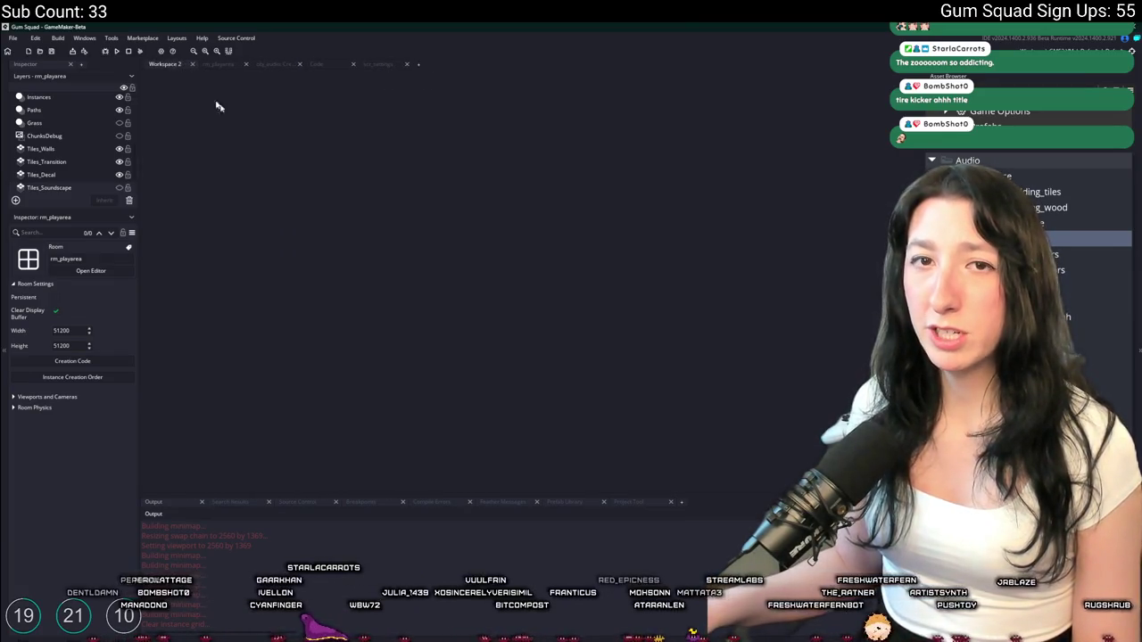
key(ctrl+t)
text(g)
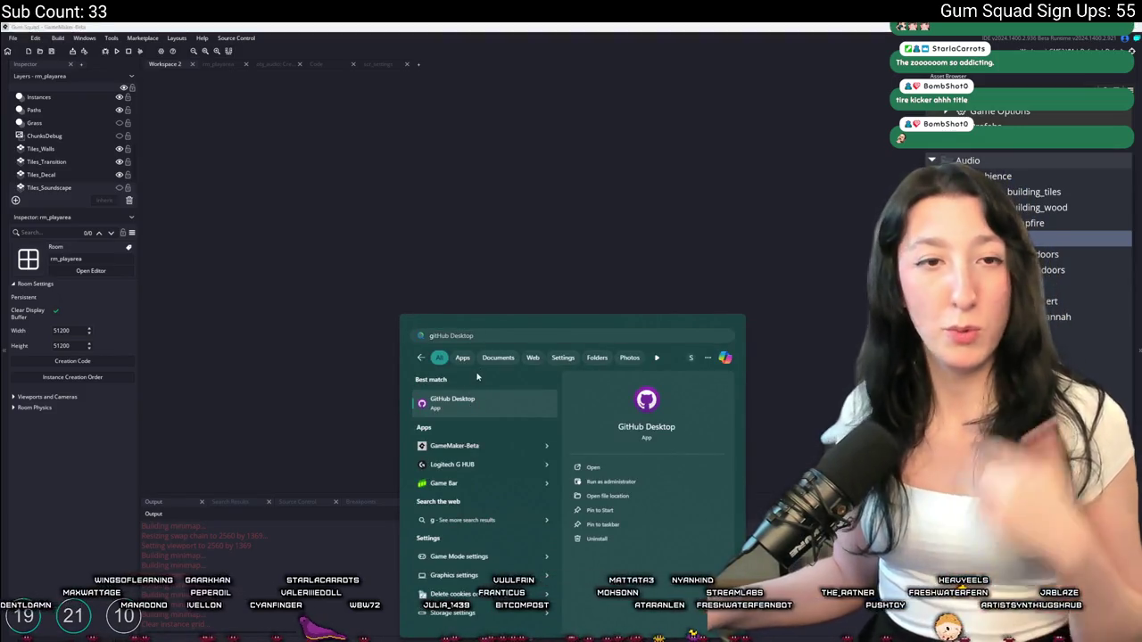
Launch GitHub Desktop and review diffs for obj_weather, obj_player, obj_world, scr_ai, captain and glummer files
key(Return)
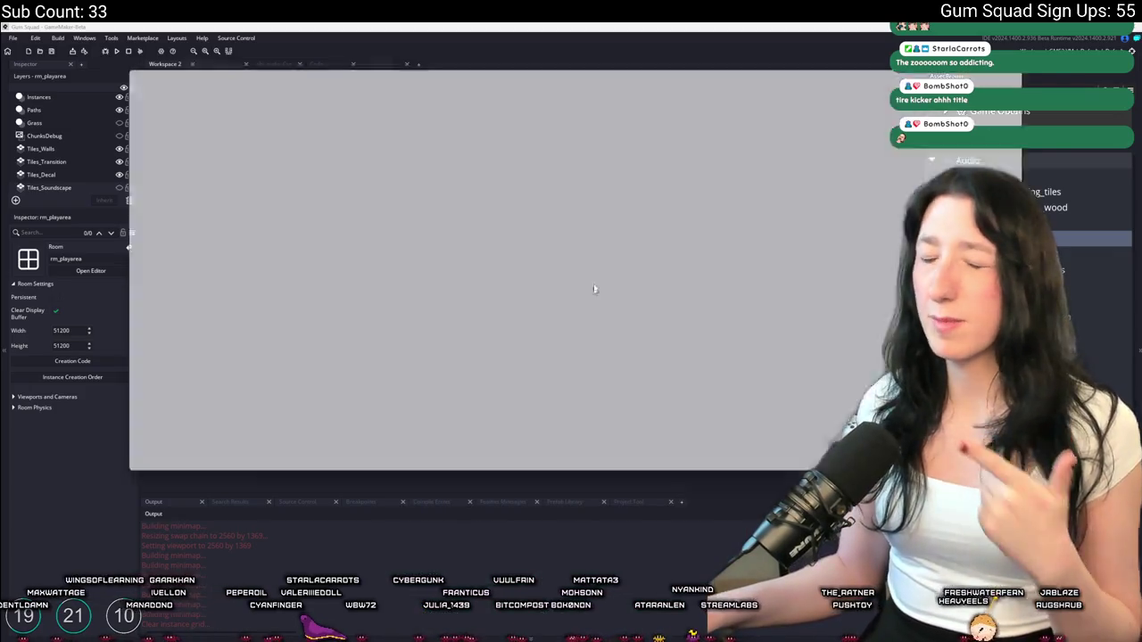
scroll(282, 323, down, 3)
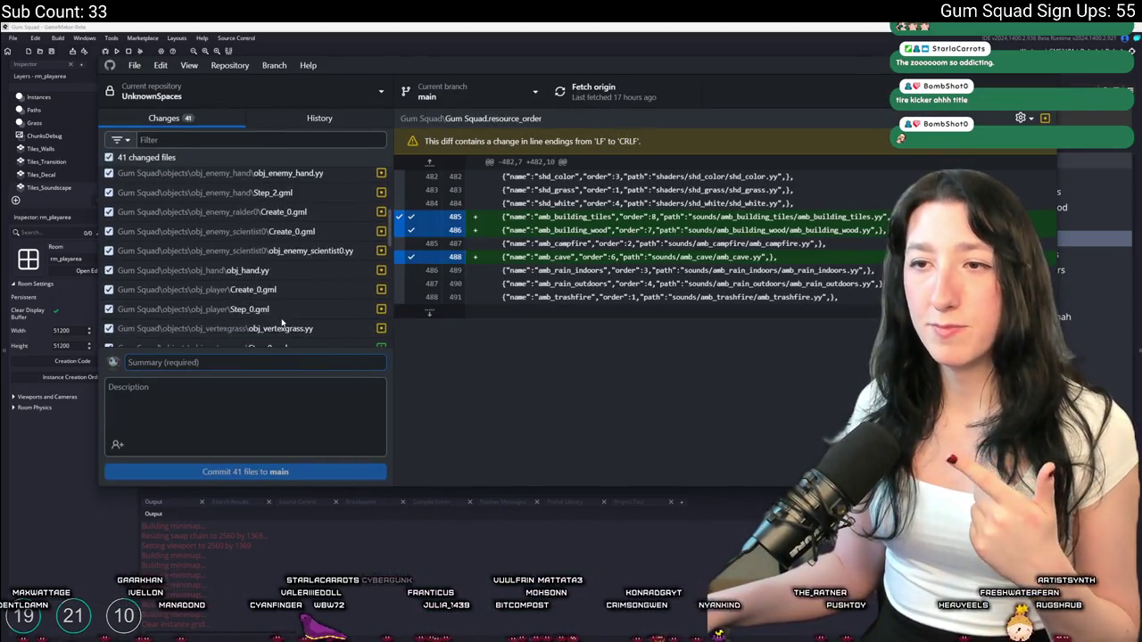
scroll(282, 323, down, 5)
click(292, 252)
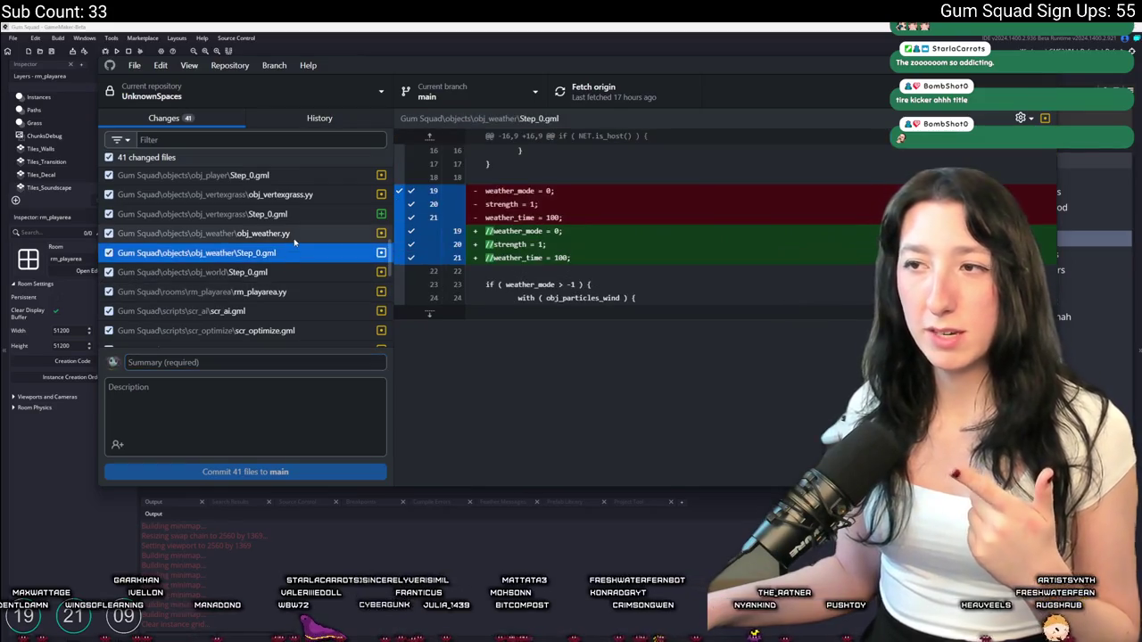
click(303, 177)
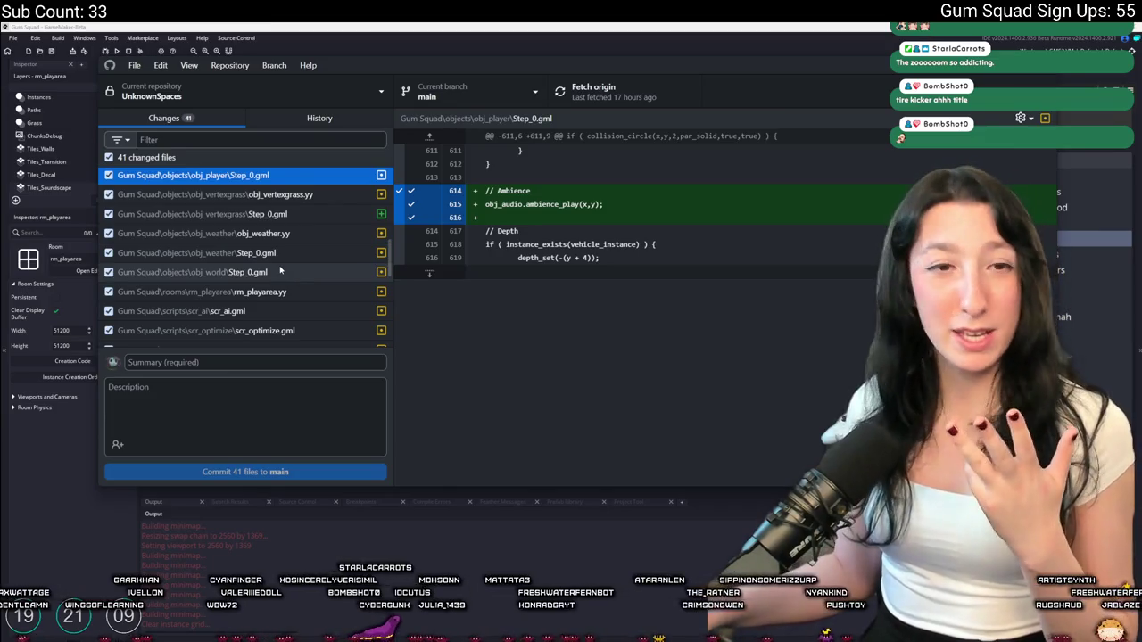
click(296, 253)
click(302, 272)
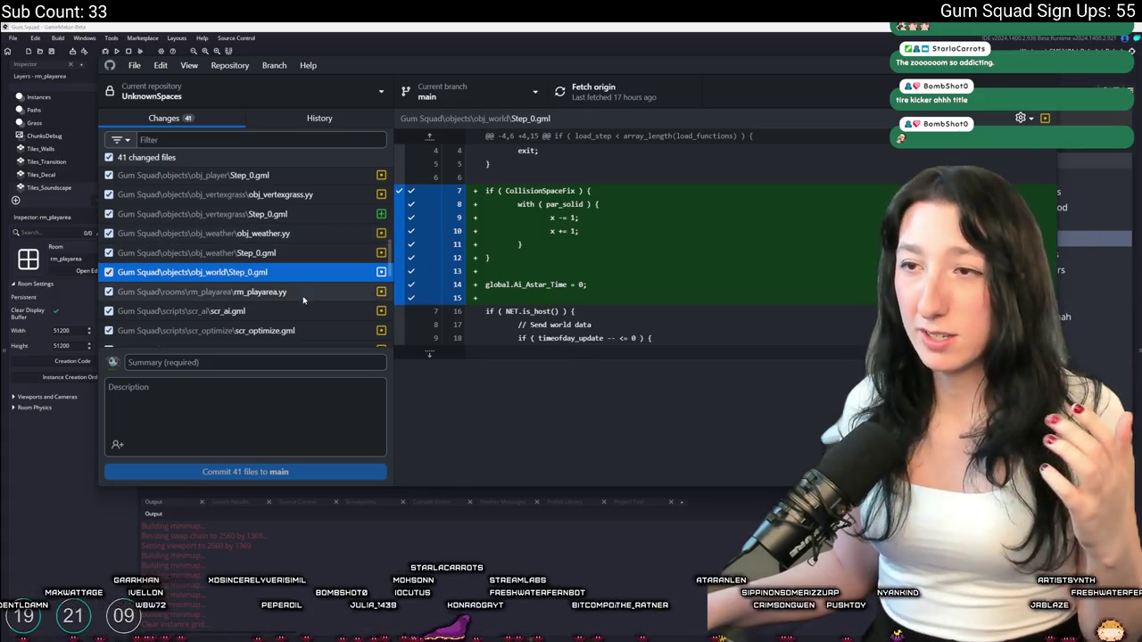
drag(600, 237, 489, 187)
click(630, 221)
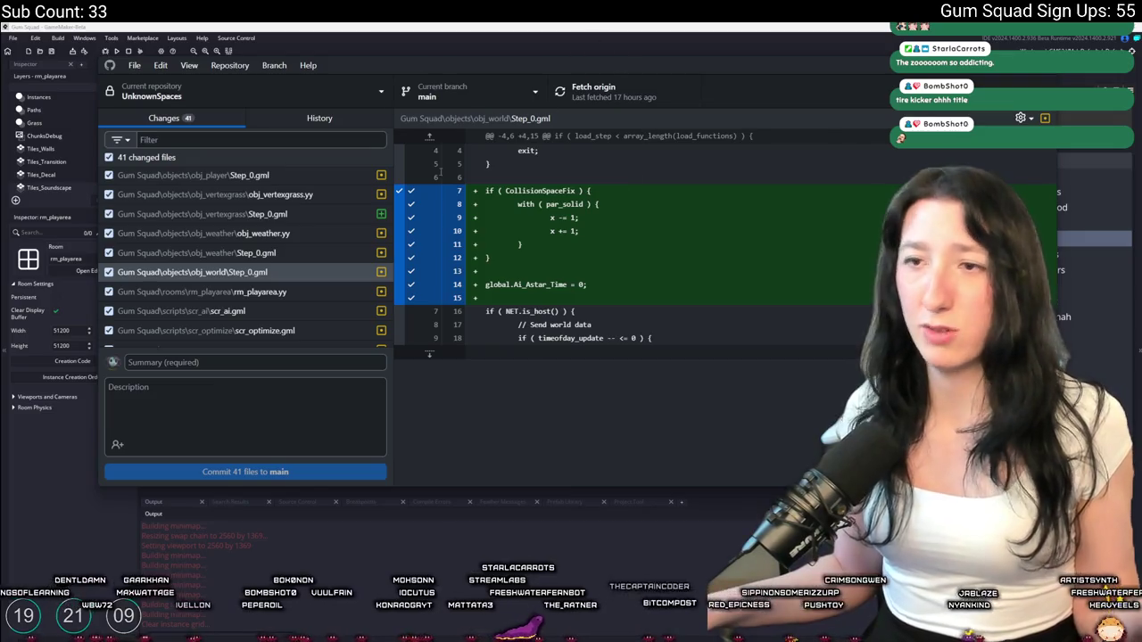
click(251, 319)
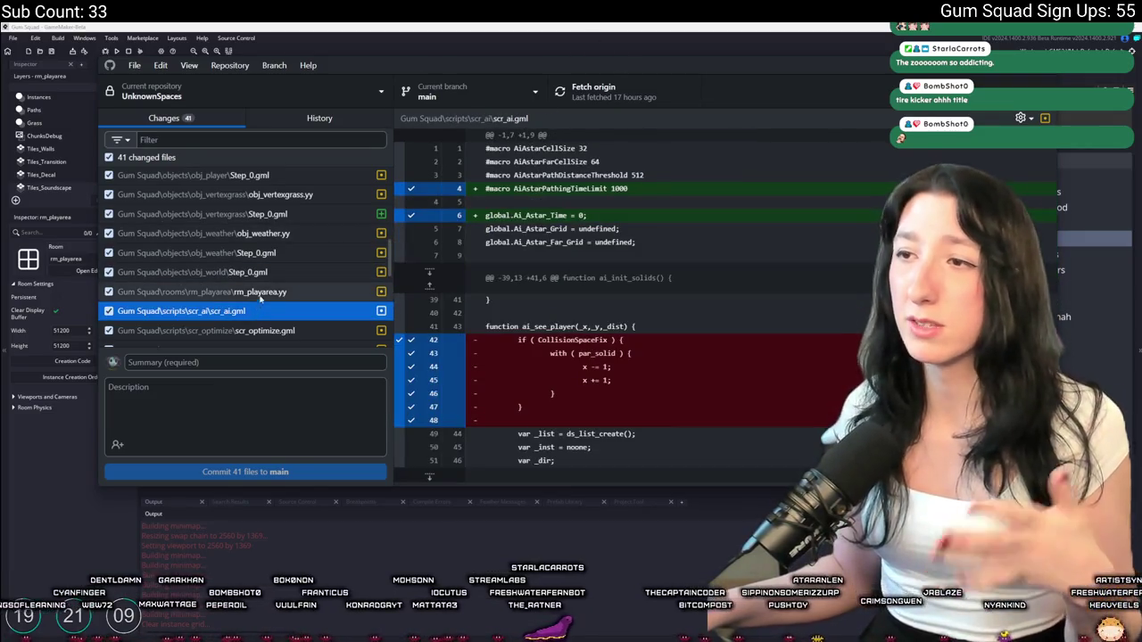
scroll(259, 303, down, 2)
scroll(308, 232, up, 10)
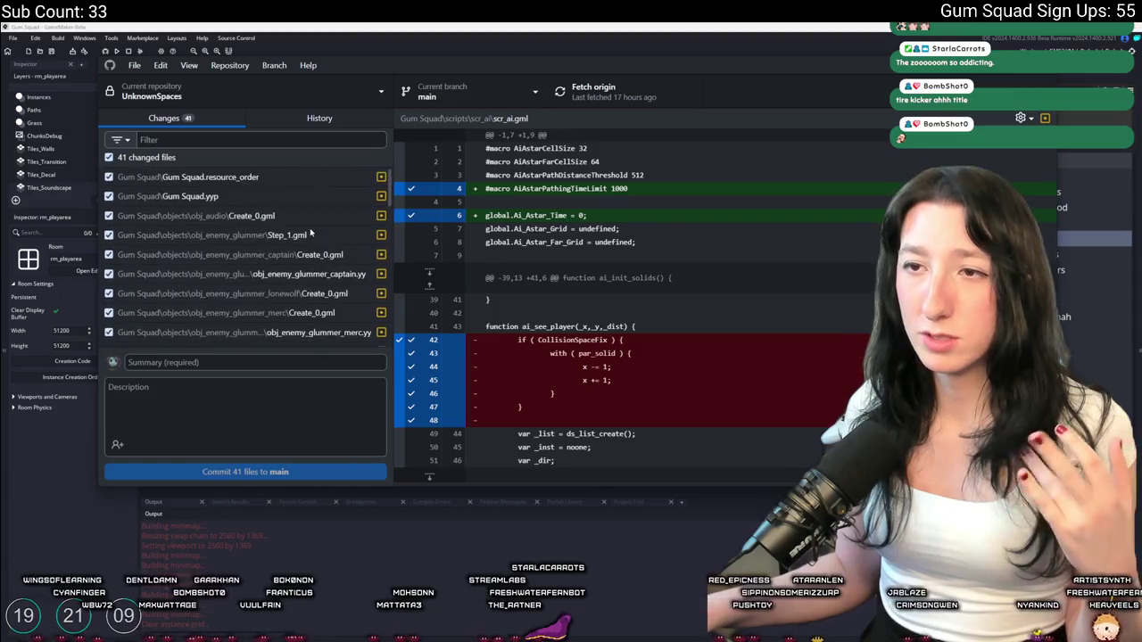
click(347, 254)
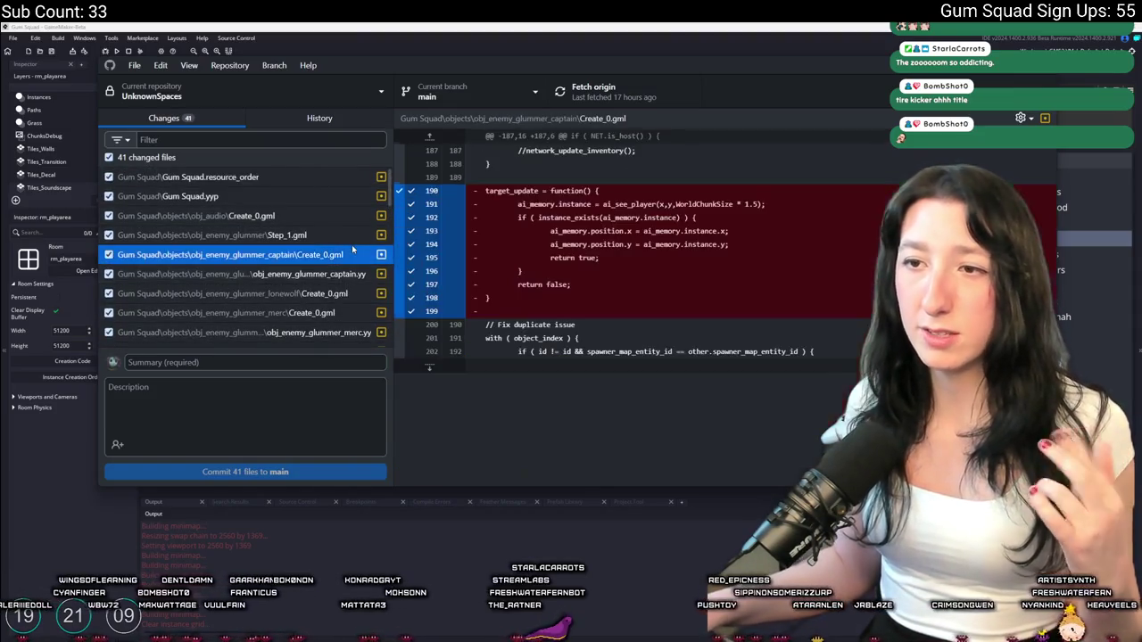
click(352, 241)
scroll(355, 215, down, 10)
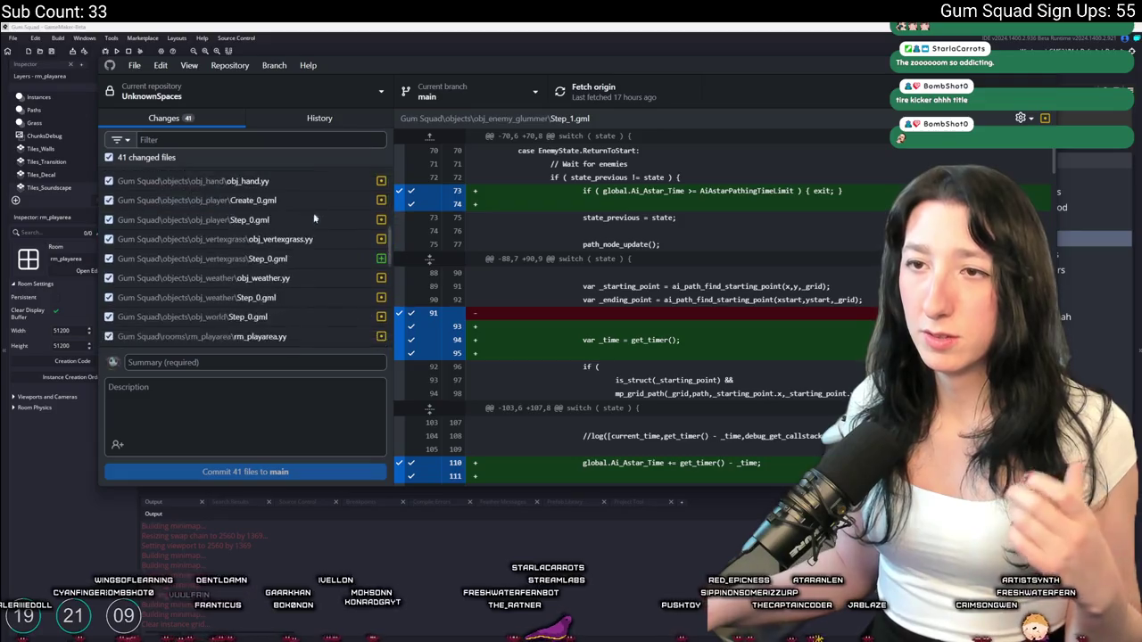
Commit all 41 files to main with the summary 'Lots of improvement' and return to GameMaker
click(268, 361)
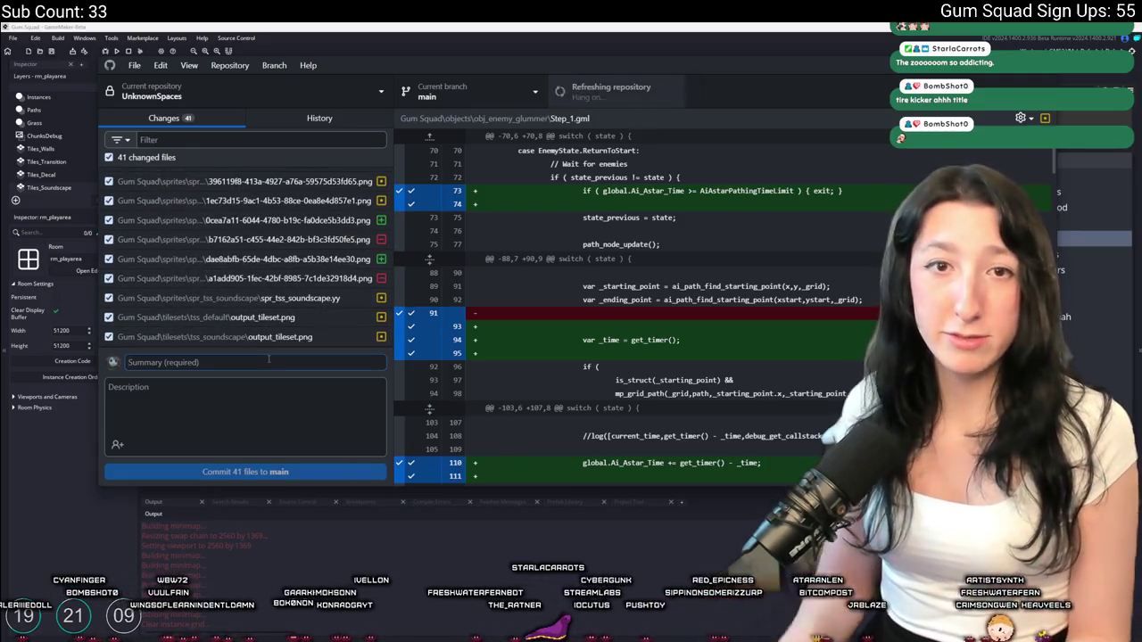
text(Lots of improvement)
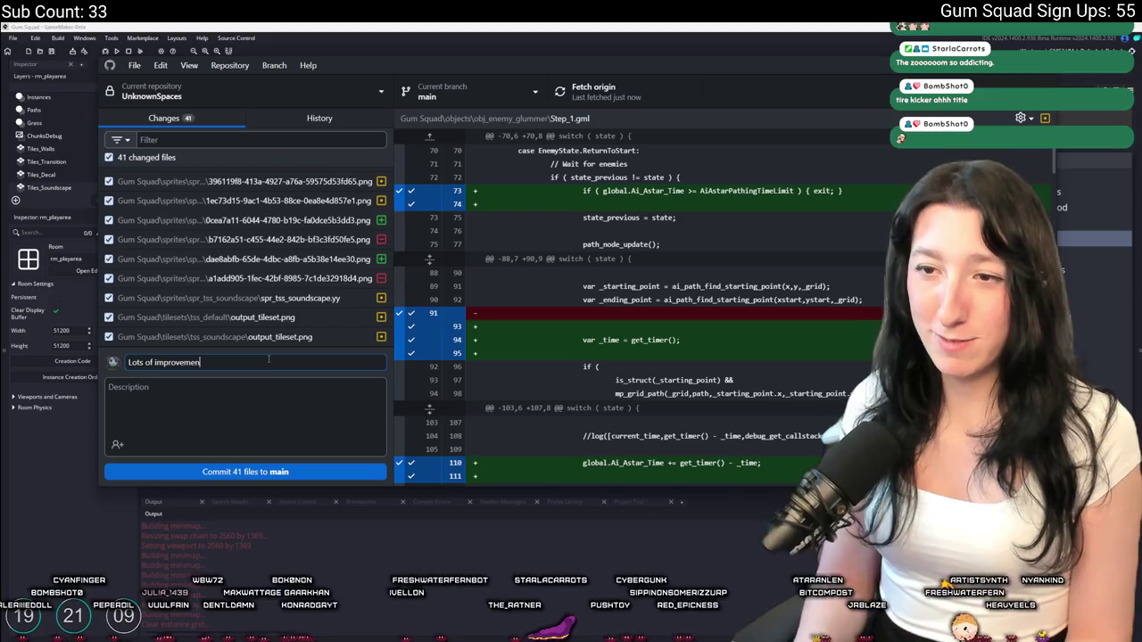
click(249, 471)
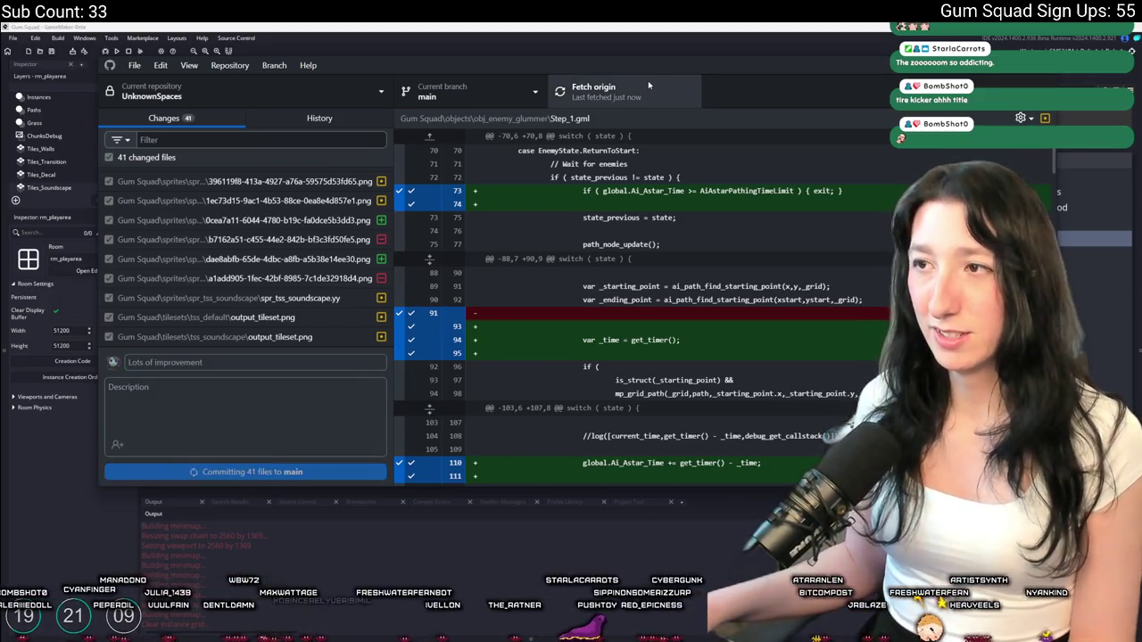
click(514, 26)
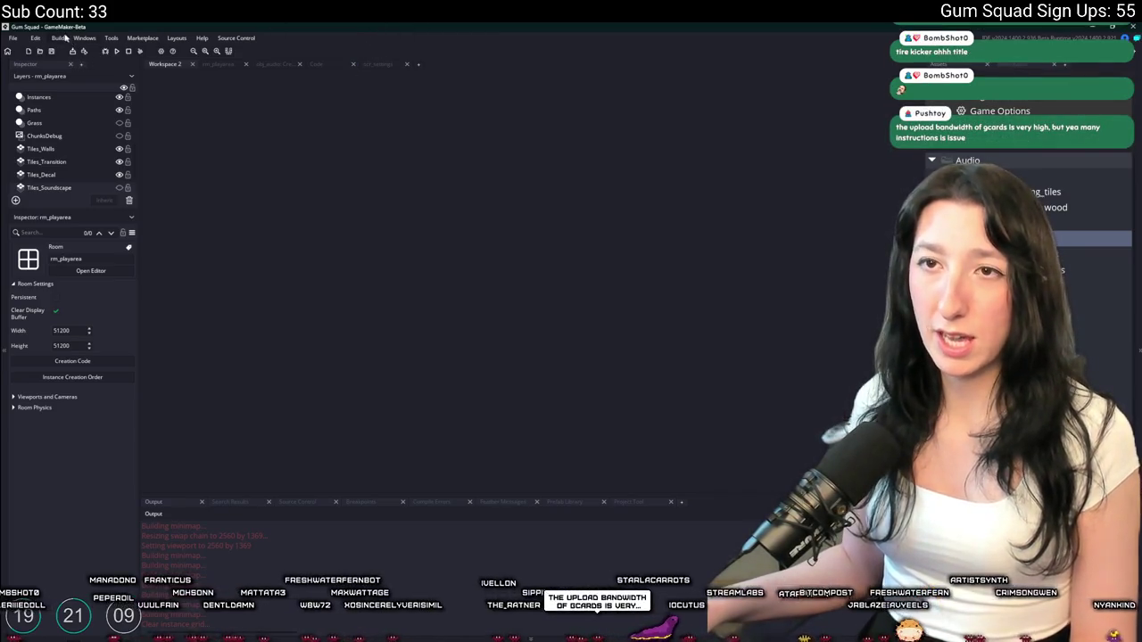
Start a Create Executable zip package build, then cancel the save dialog
click(58, 38)
click(85, 118)
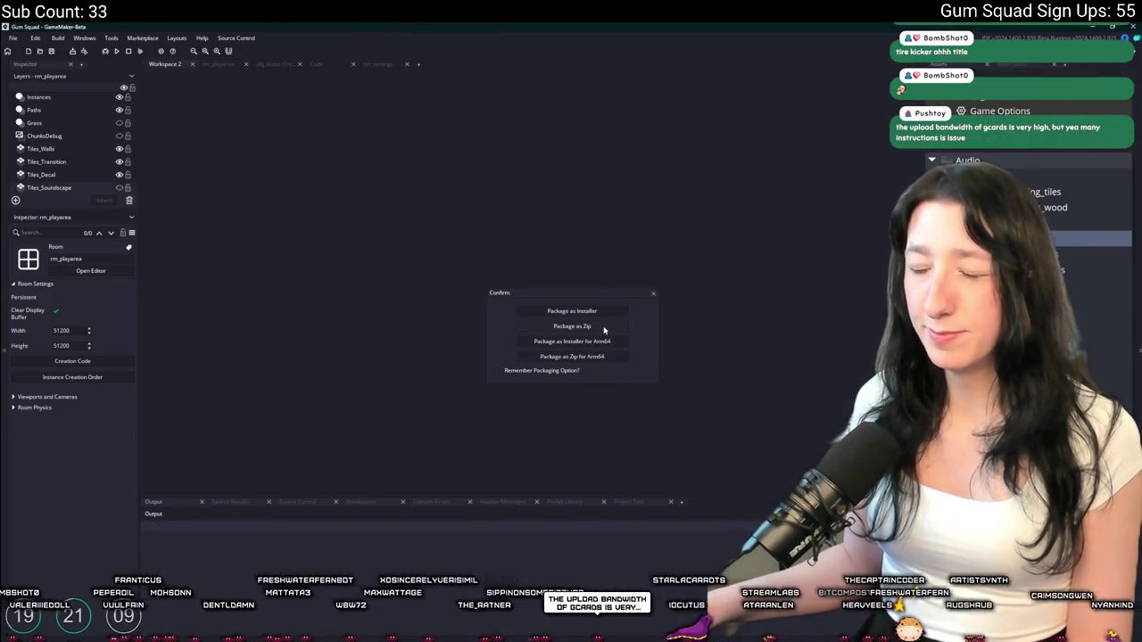
click(603, 330)
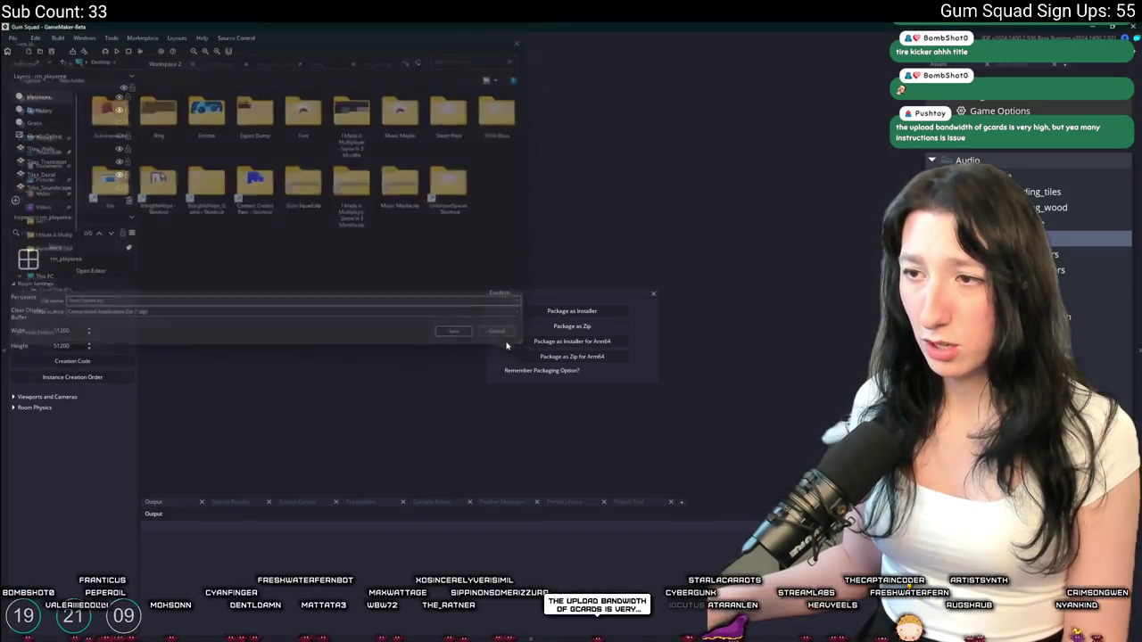
key(Return)
Find obj_player through the asset search and open its Create event code
key(ctrl+t)
text(obj_pla)
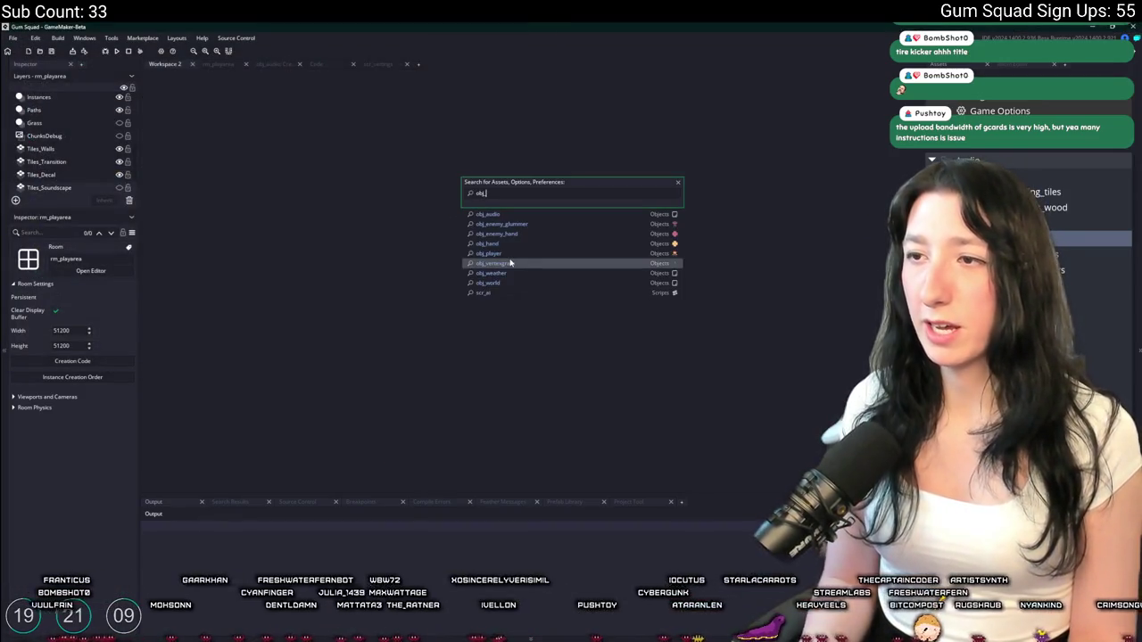
key(Return)
click(459, 223)
click(459, 144)
scroll(550, 202, down, 3)
Activate move_speed_max = 3.5, comment out the 24 line, and commit the change in GitHub Desktop
key(ctrl+f)
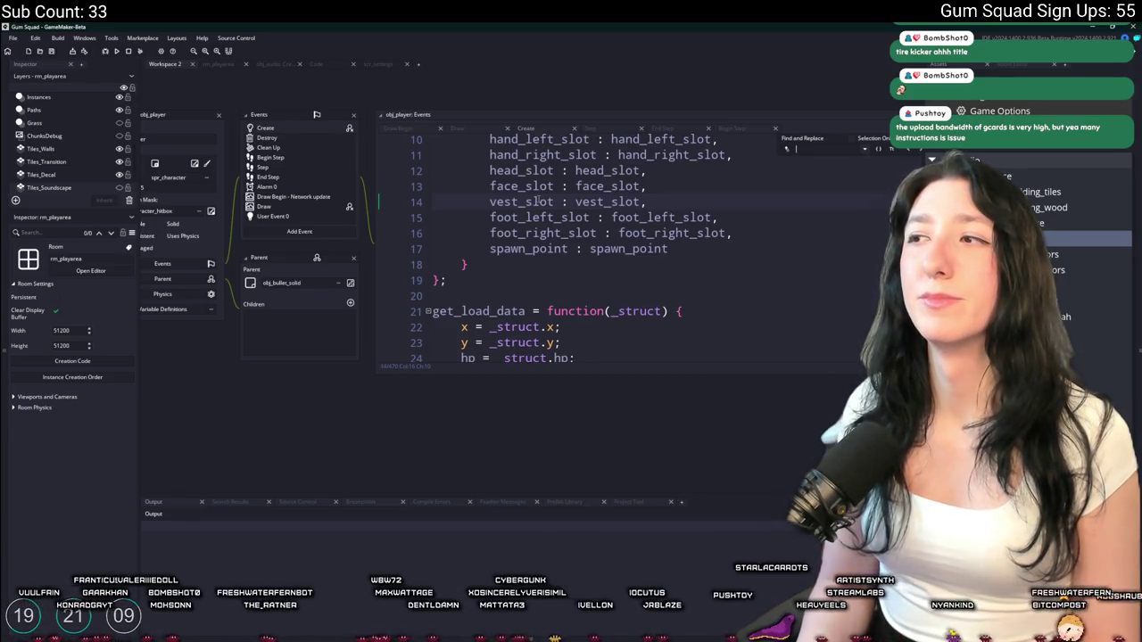
text(3.5)
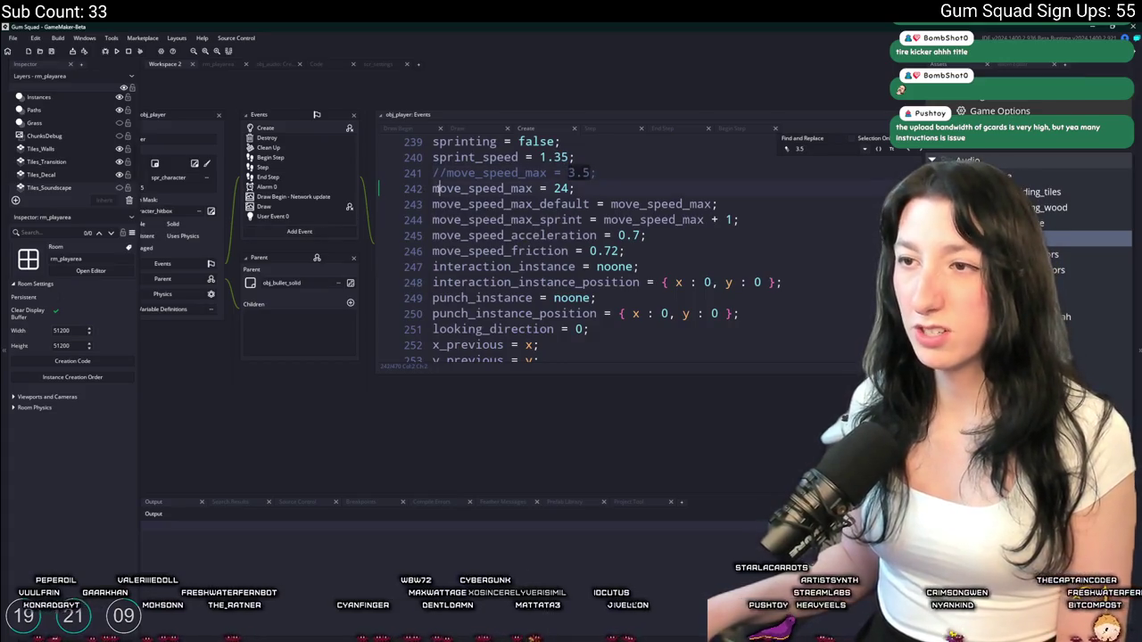
key(ctrl+k)
key(Up)
key(ctrl+shift+k)
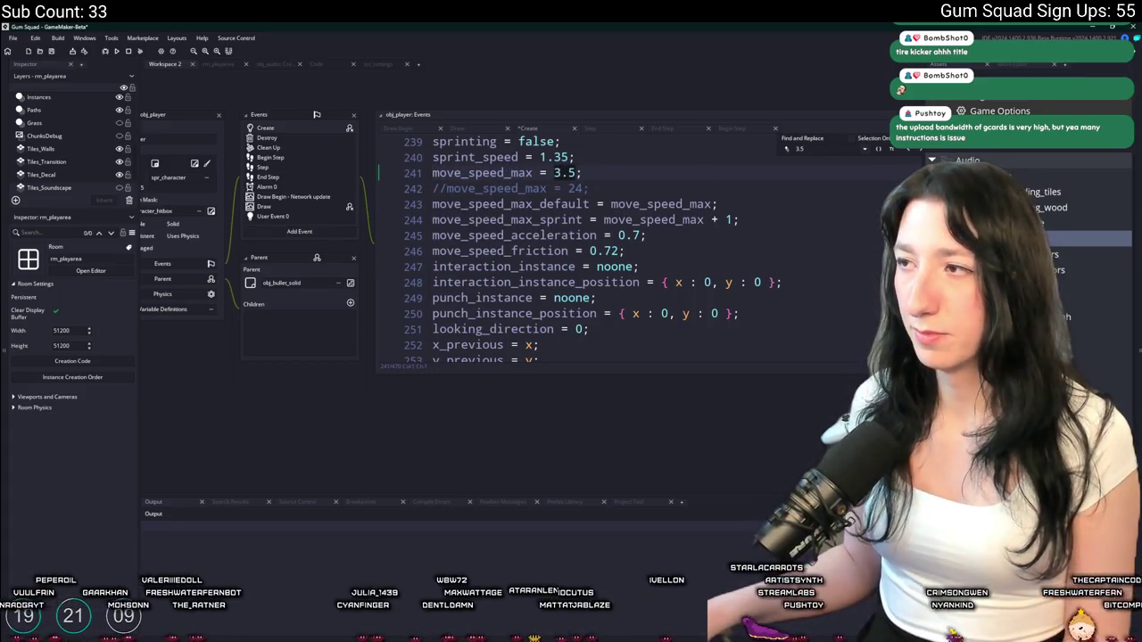
click(654, 217)
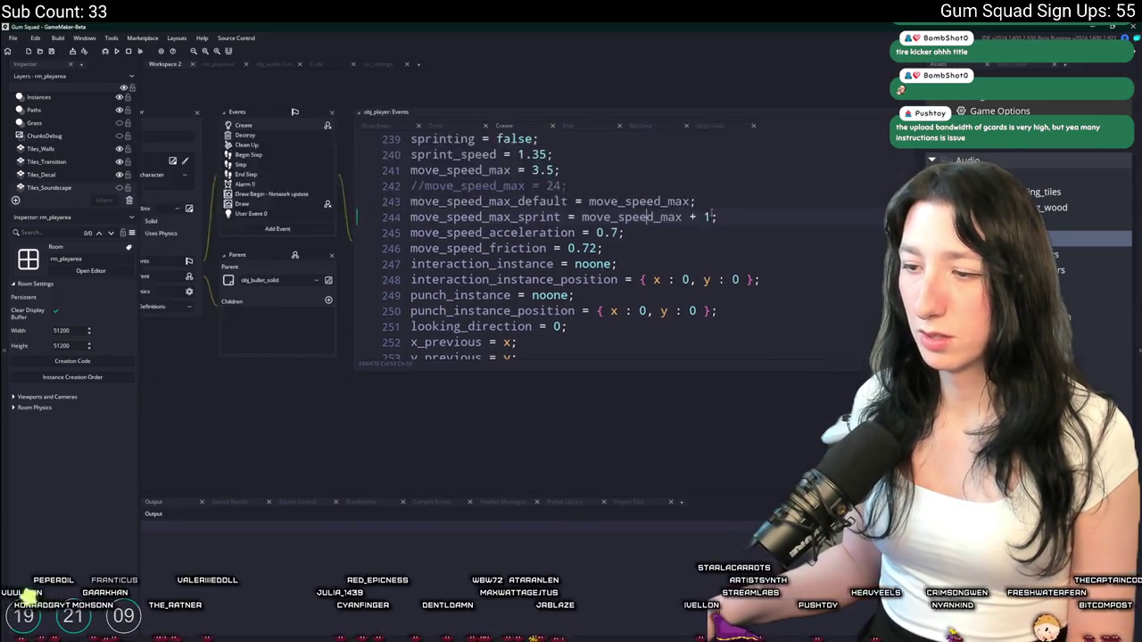
key(alt+Tab)
click(244, 471)
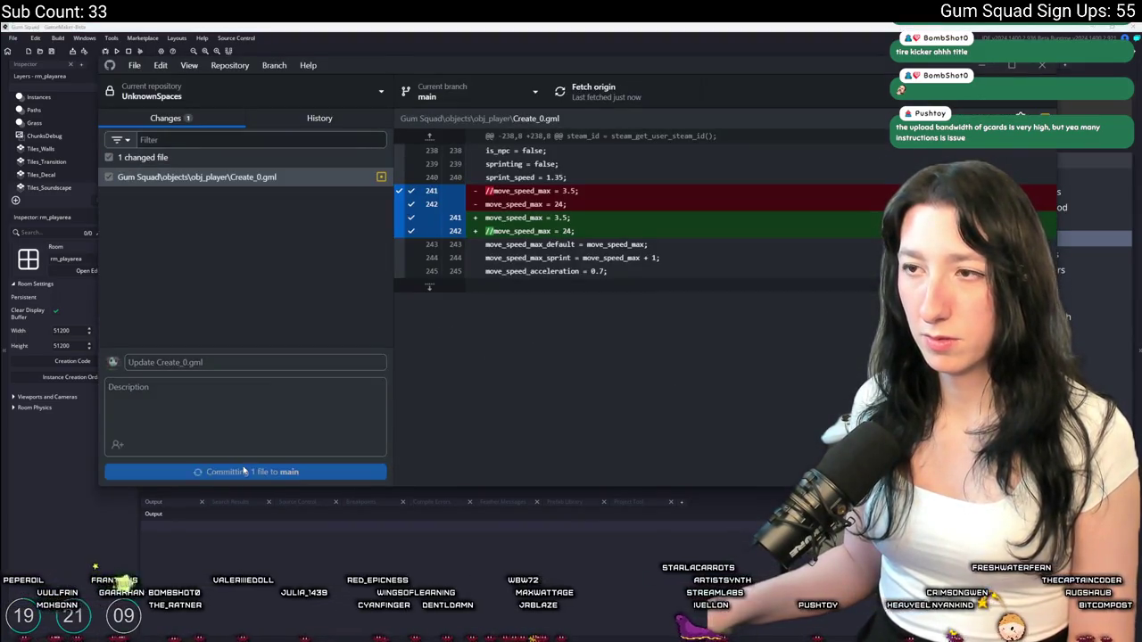
Fetch origin in GitHub Desktop, then return to GameMaker's build options
click(623, 100)
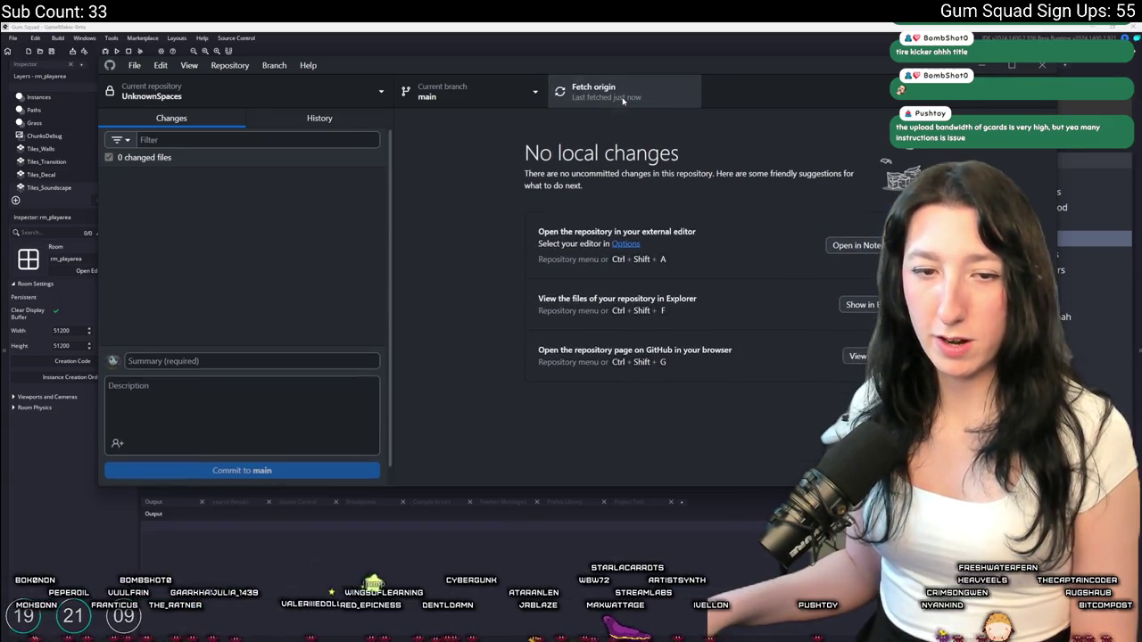
key(alt+Tab)
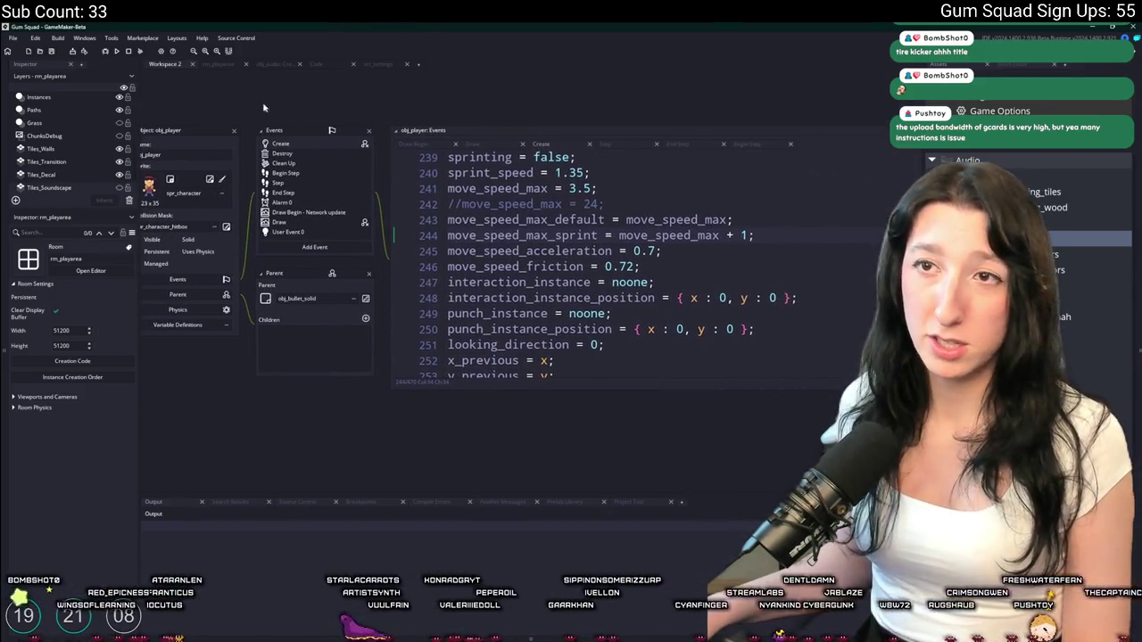
click(58, 39)
Package the game as a zip, saving Gum Squad.zip on the Desktop and replacing the old file
click(95, 116)
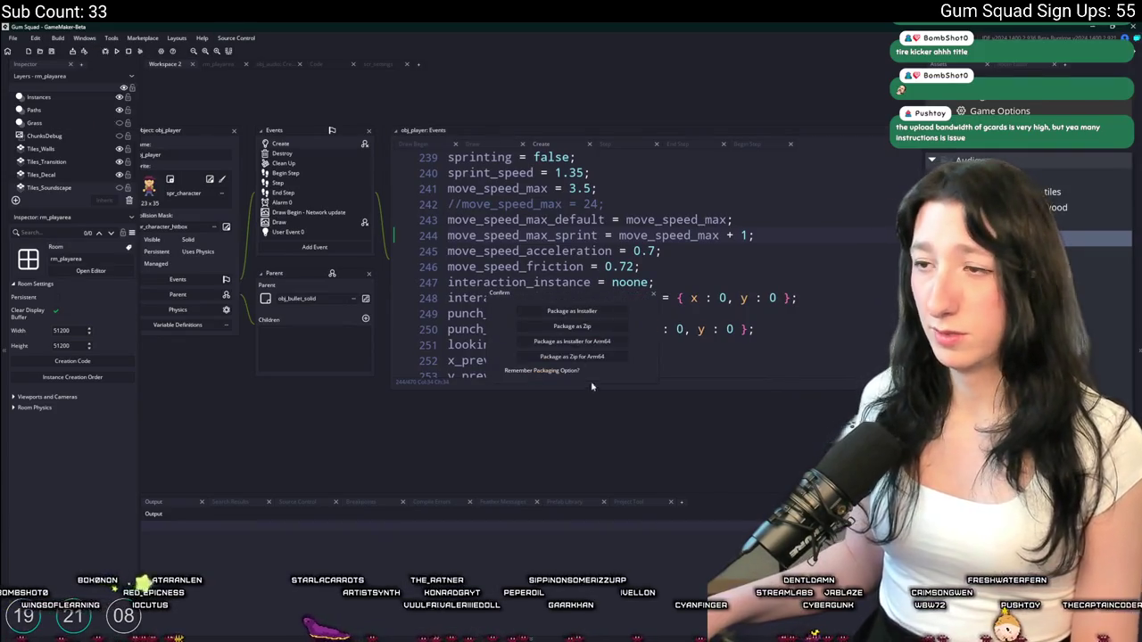
click(571, 325)
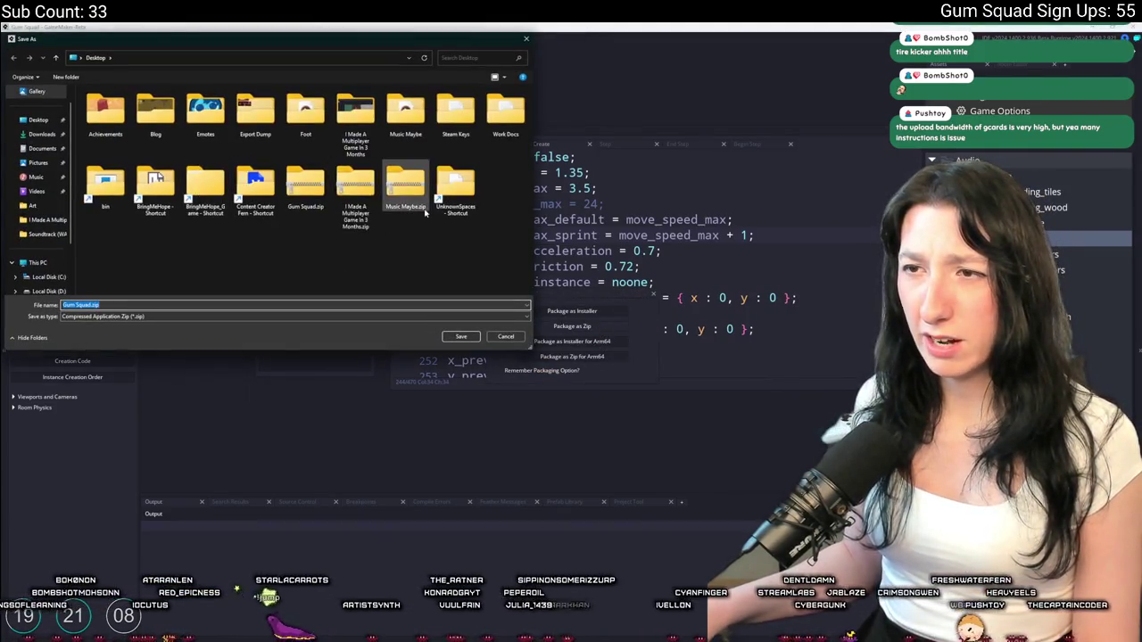
key(Return)
click(592, 337)
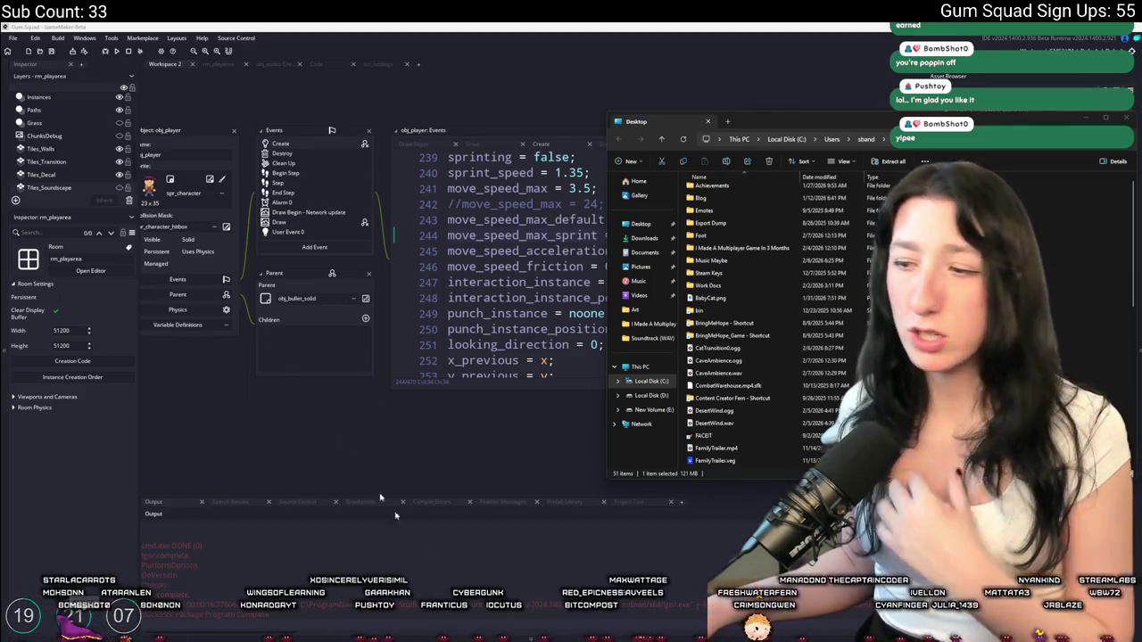
Close the Desktop Explorer window, minimize the YouTube browser, and bring GameMaker's code editor forward
key(super)
text(d)
click(473, 411)
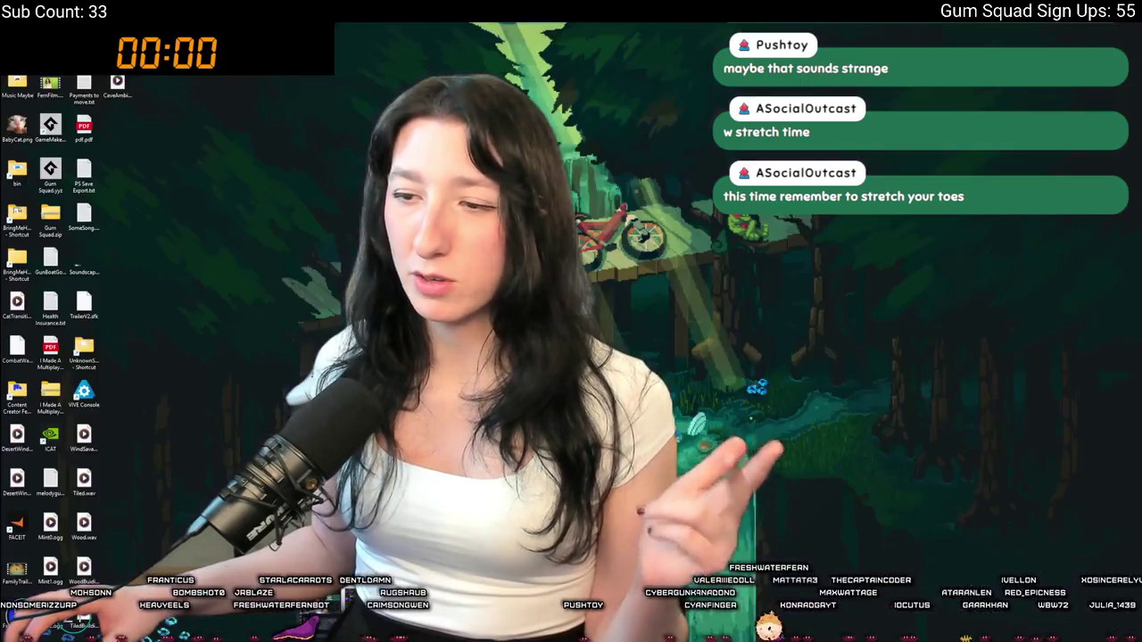
key(alt+Tab)
click(1090, 32)
key(alt+Tab)
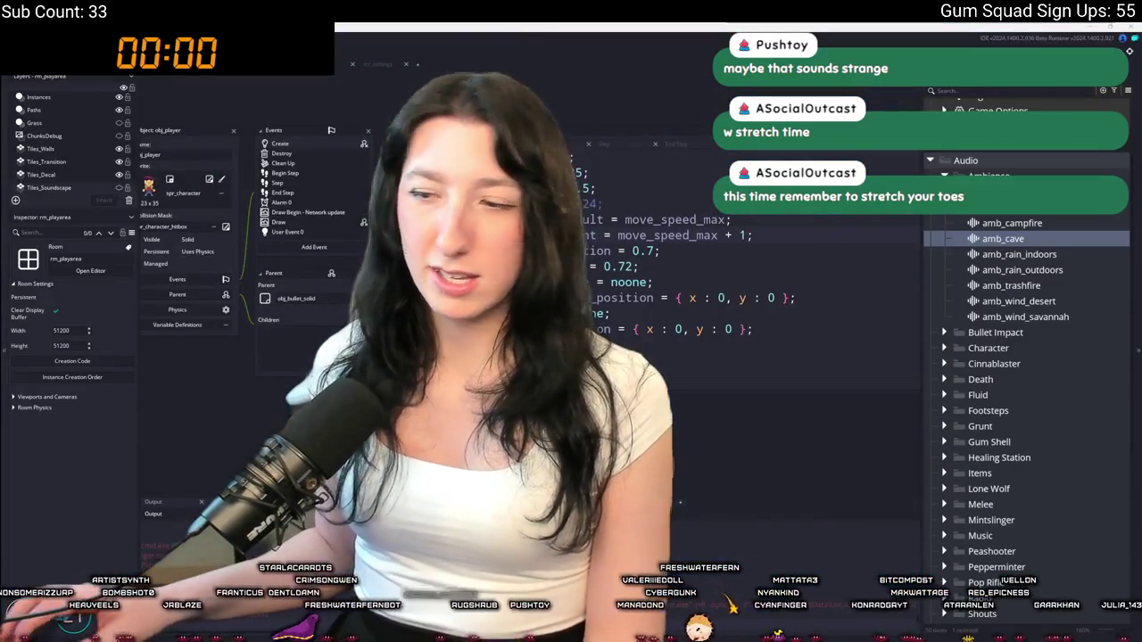
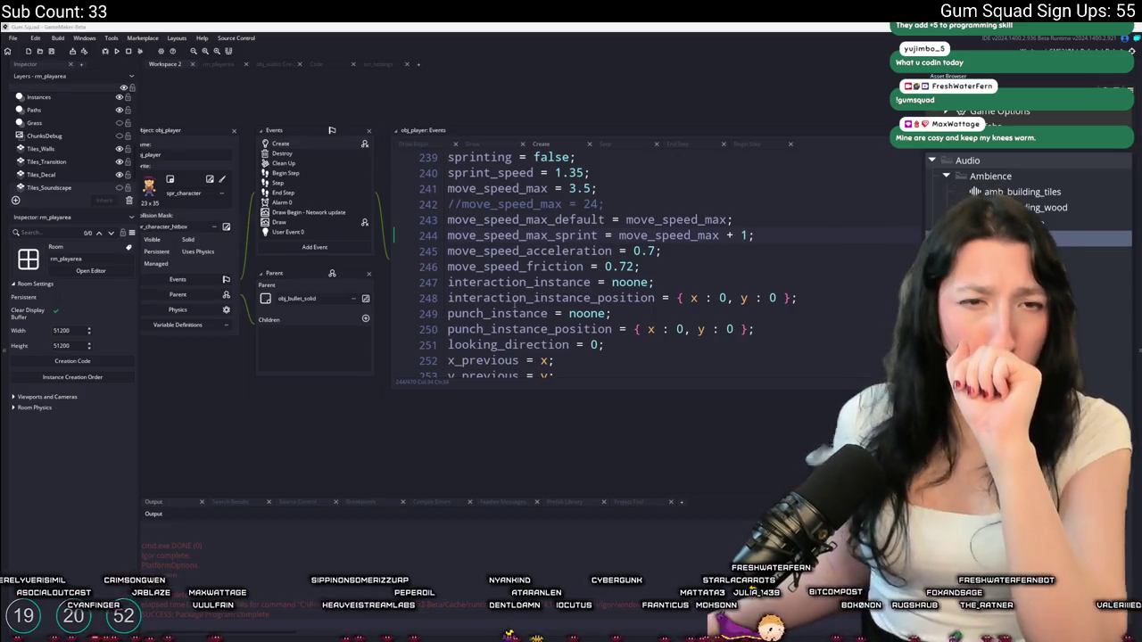
Open the ToDo.txt note through the asset search
mouse_move(520, 313)
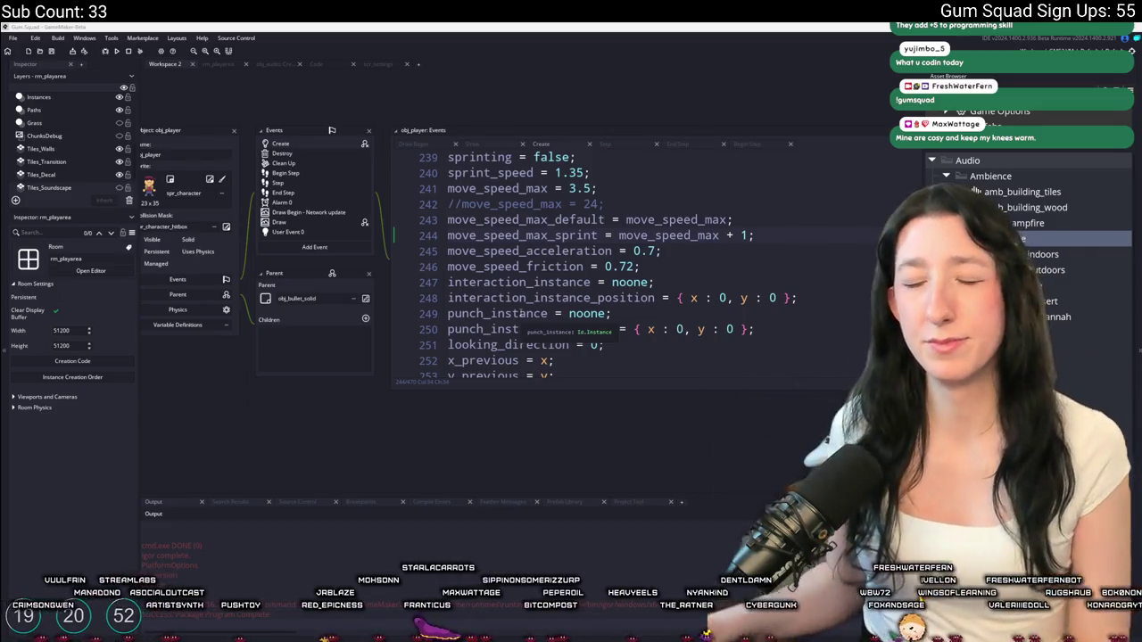
key(ctrl+t)
text(todo)
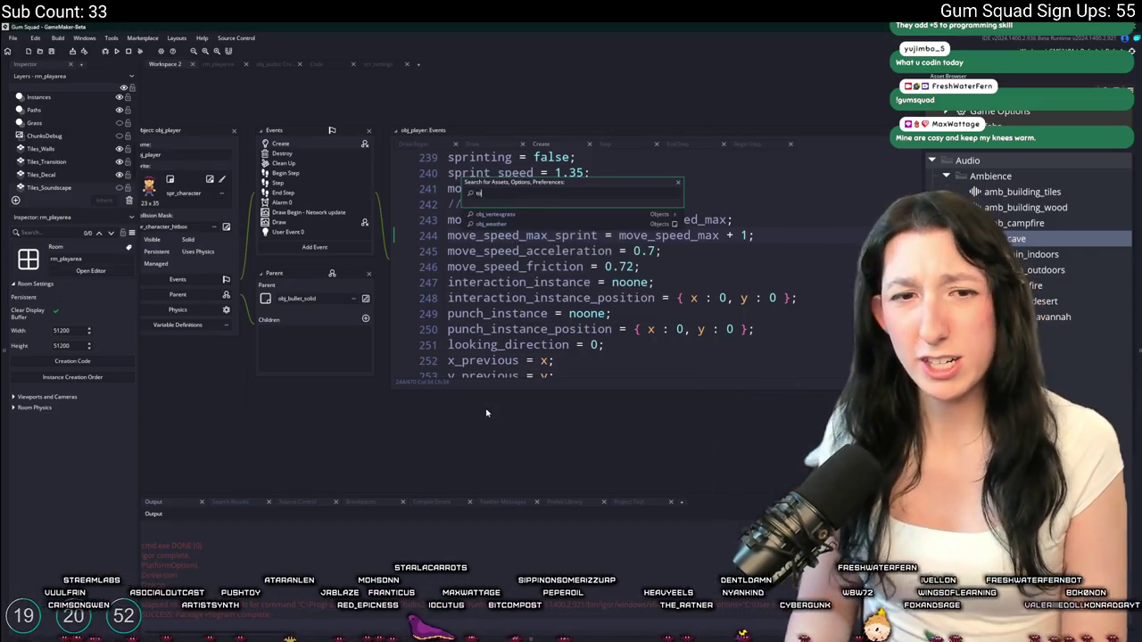
key(Return)
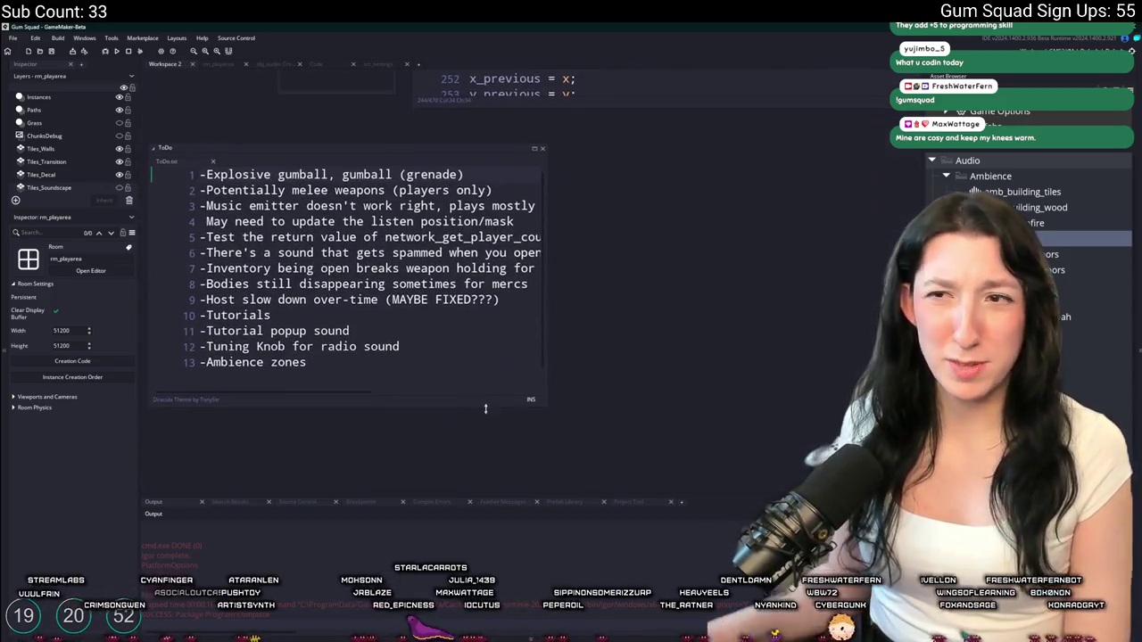
Delete the '-Ambience zones' line from the end of the ToDo list
click(451, 342)
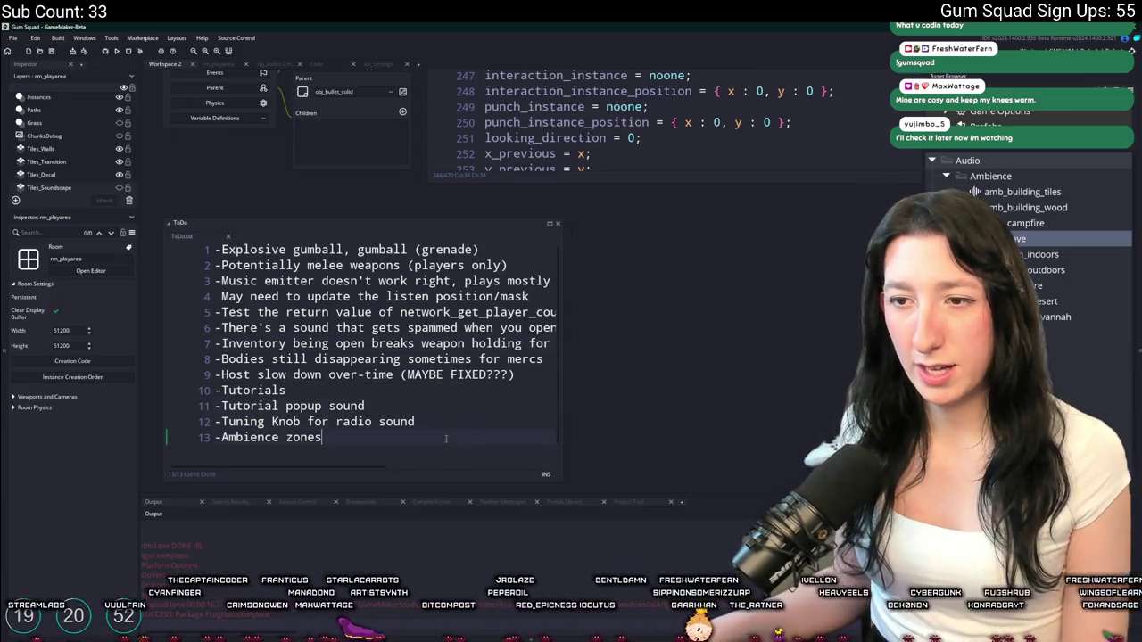
click(211, 448)
key(shift+End)
key(Delete)
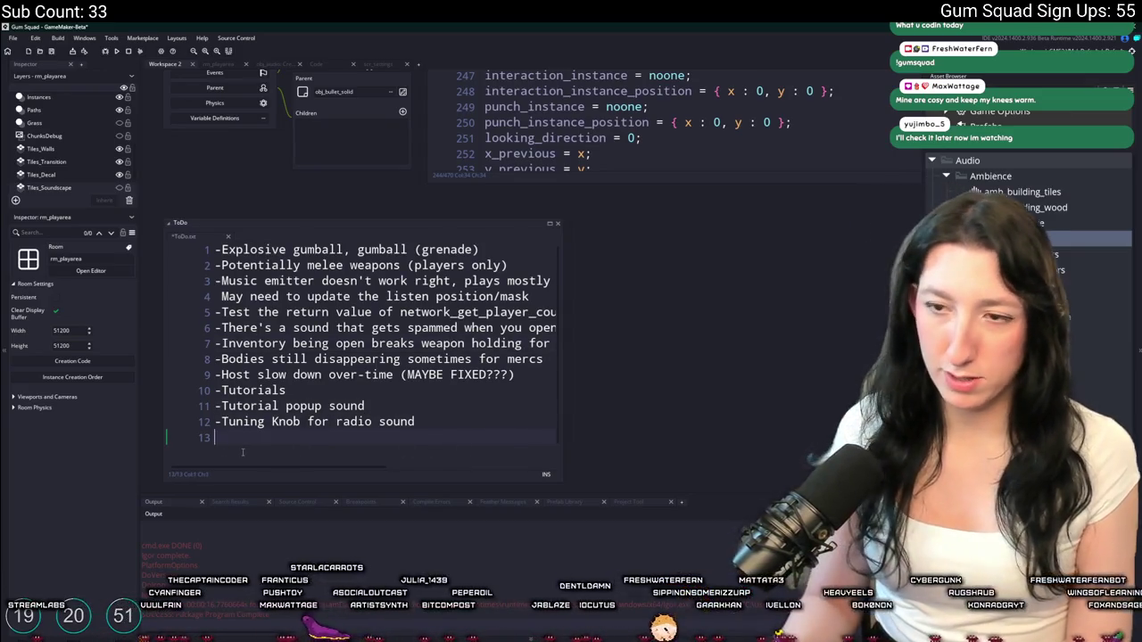
click(219, 64)
On the AudioZones layer, copy an audio zone onto the left building and stretch it down
scroll(55, 133, down, 4)
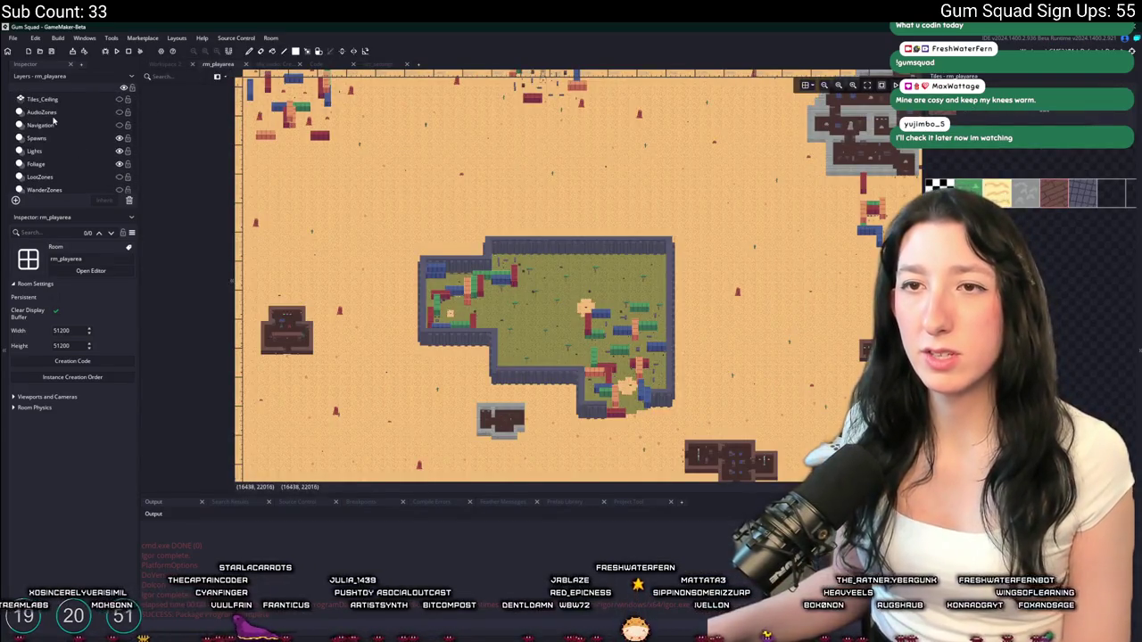
click(55, 113)
scroll(525, 224, up, 3)
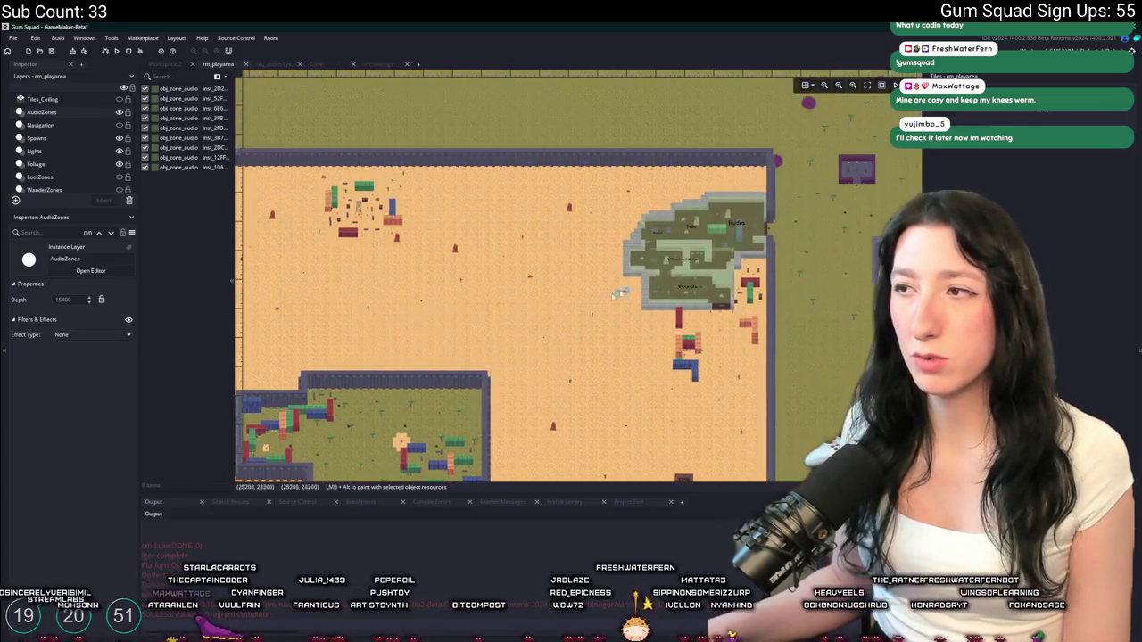
click(178, 128)
scroll(535, 241, left, 3)
scroll(553, 267, down, 4)
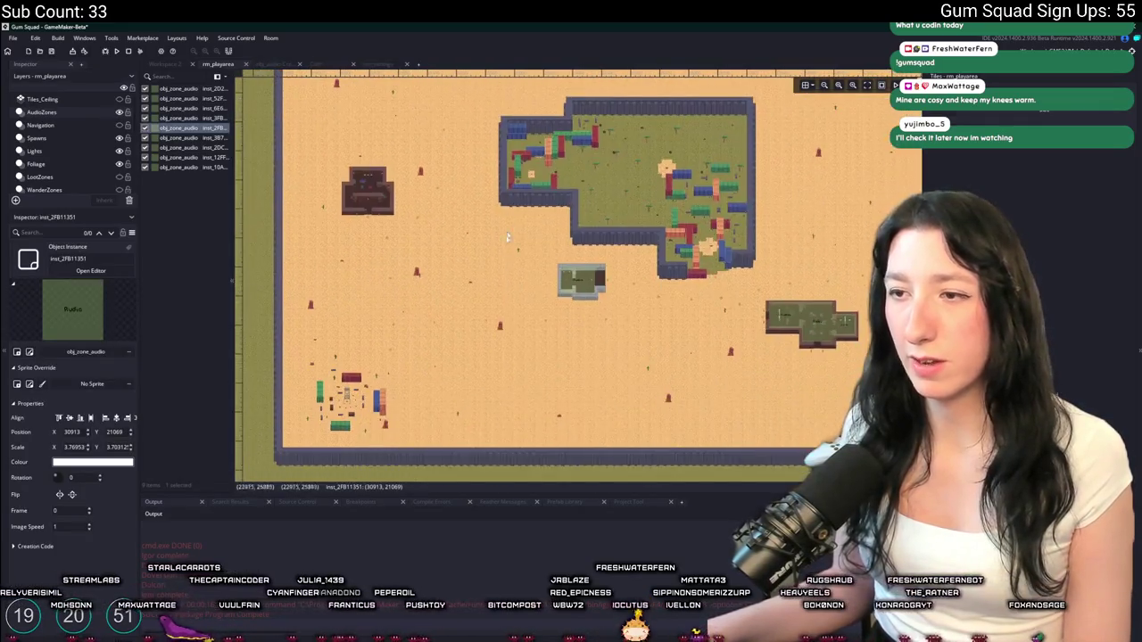
click(569, 283)
mouse_move(575, 282)
alt+mouse_down()
mouse_move(478, 252)
mouse_move(353, 176)
alt+mouse_up()
scroll(358, 172, up, 5)
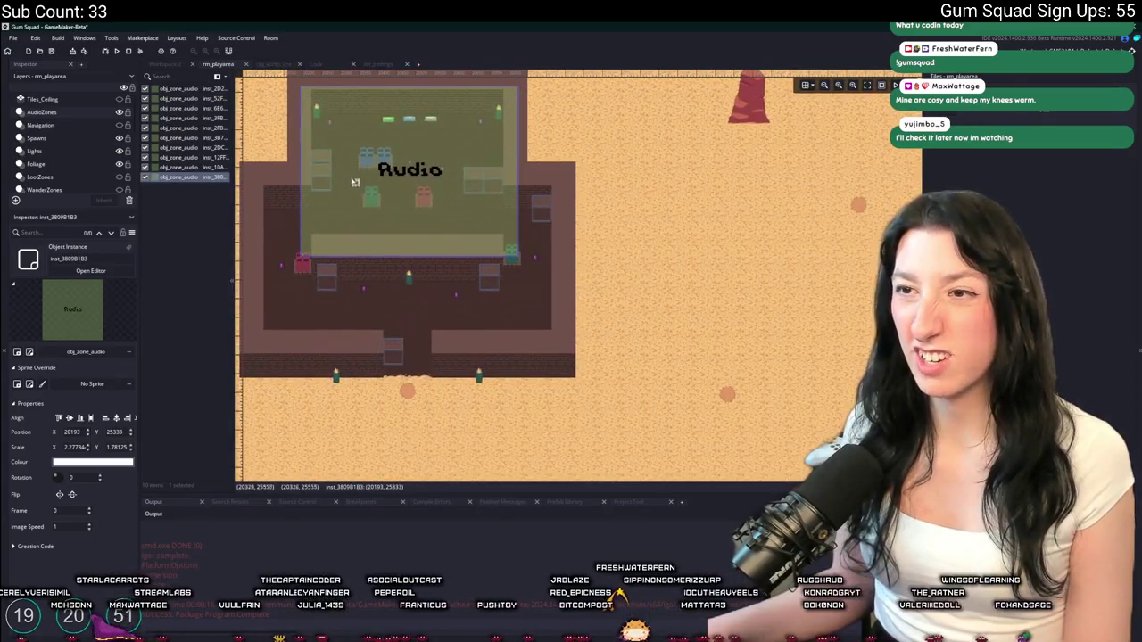
drag(387, 257, 386, 337)
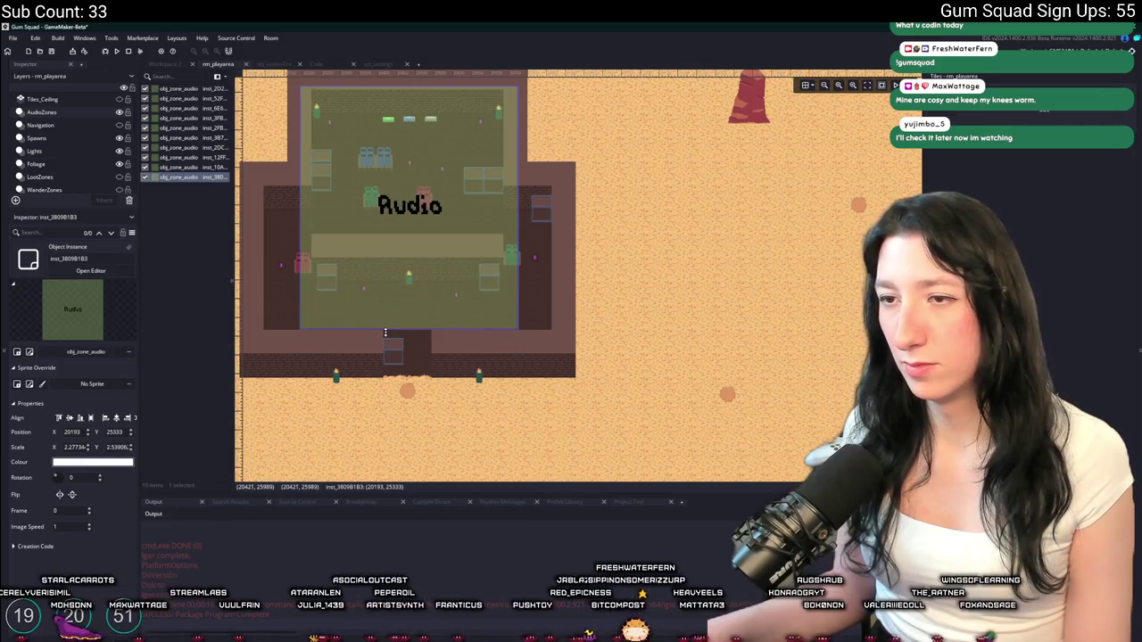
Add a second audio zone reshaped over the left building's lower room
mouse_move(412, 216)
alt+mouse_down()
mouse_move(478, 402)
mouse_move(459, 403)
alt+mouse_up()
drag(538, 449, 611, 348)
click(665, 321)
click(581, 278)
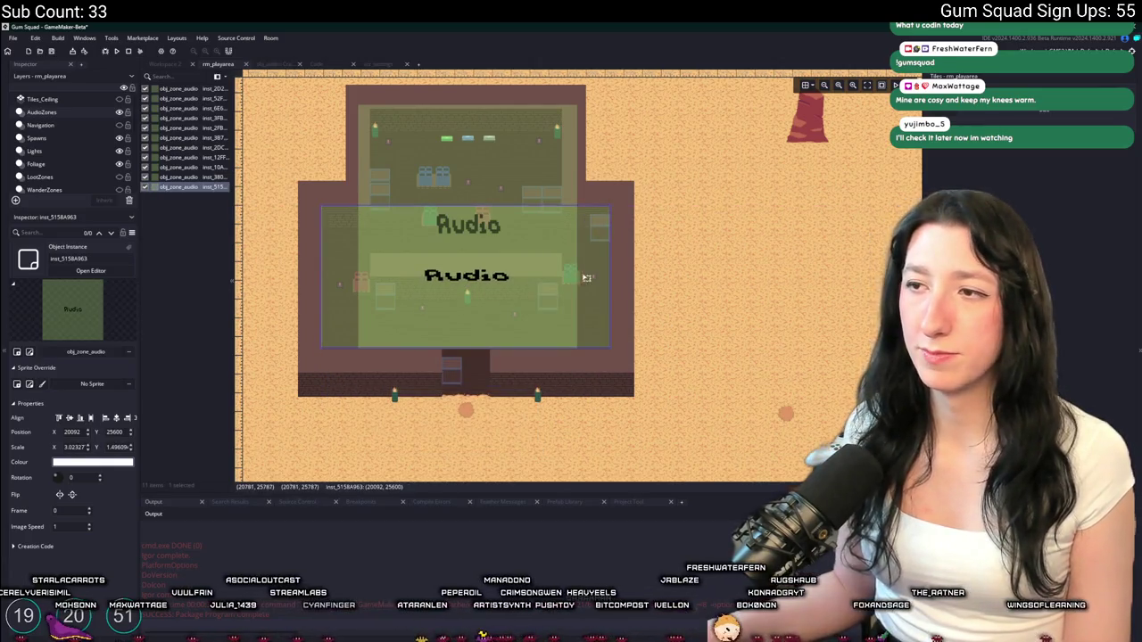
Paste another audio zone and shrink it to the small building's interior, about 0.75 × 0.84
scroll(654, 278, down, 8)
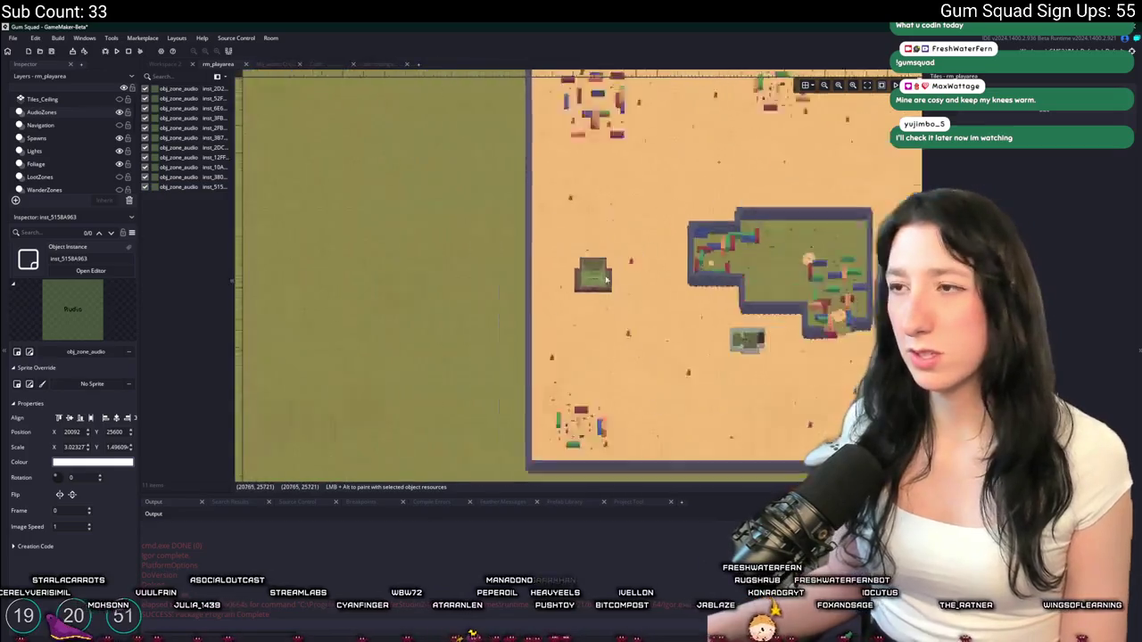
scroll(571, 248, up, 5)
scroll(536, 250, up, 6)
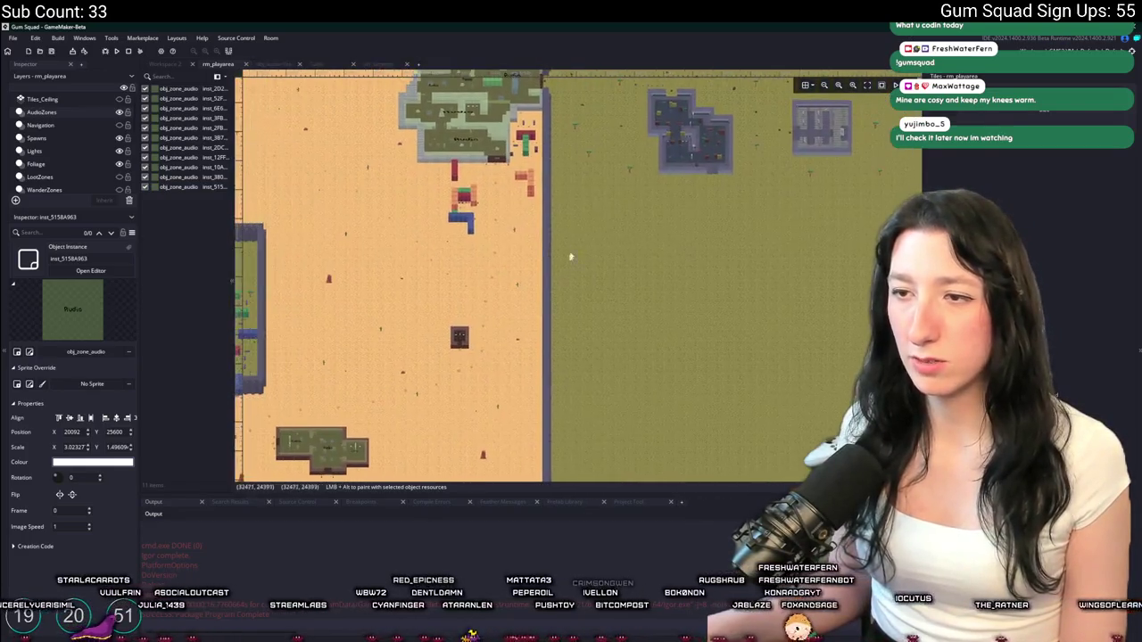
key(ctrl+v)
mouse_move(519, 250)
mouse_down()
mouse_move(768, 392)
mouse_move(732, 356)
mouse_move(729, 332)
mouse_up()
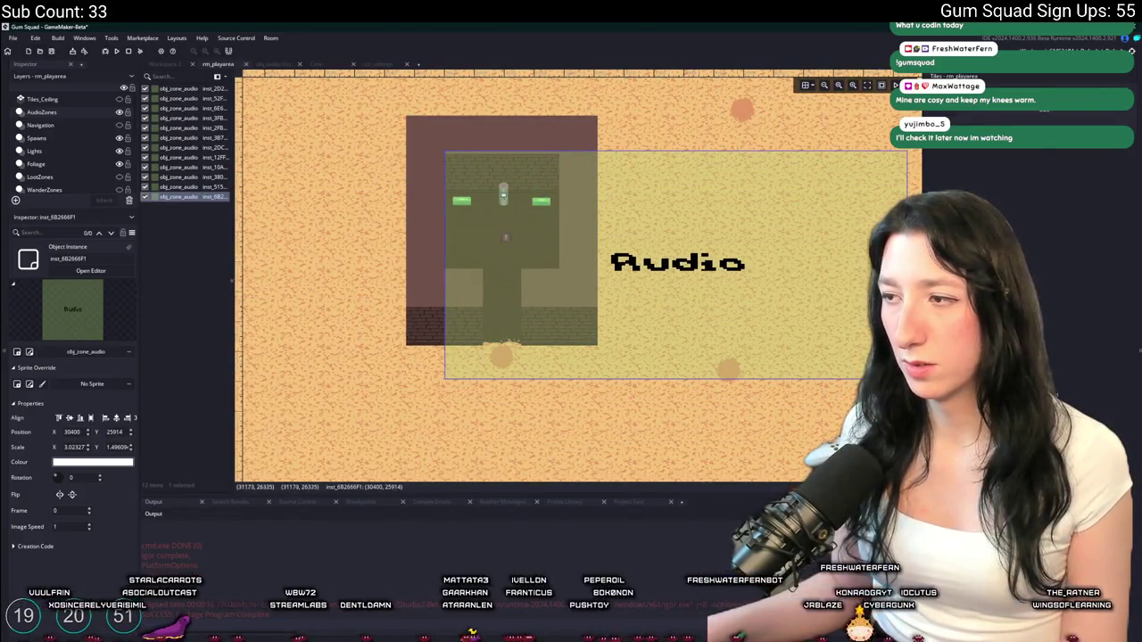
mouse_move(907, 380)
mouse_down()
mouse_move(679, 308)
mouse_move(567, 305)
mouse_move(555, 279)
mouse_up()
scroll(672, 216, down, 8)
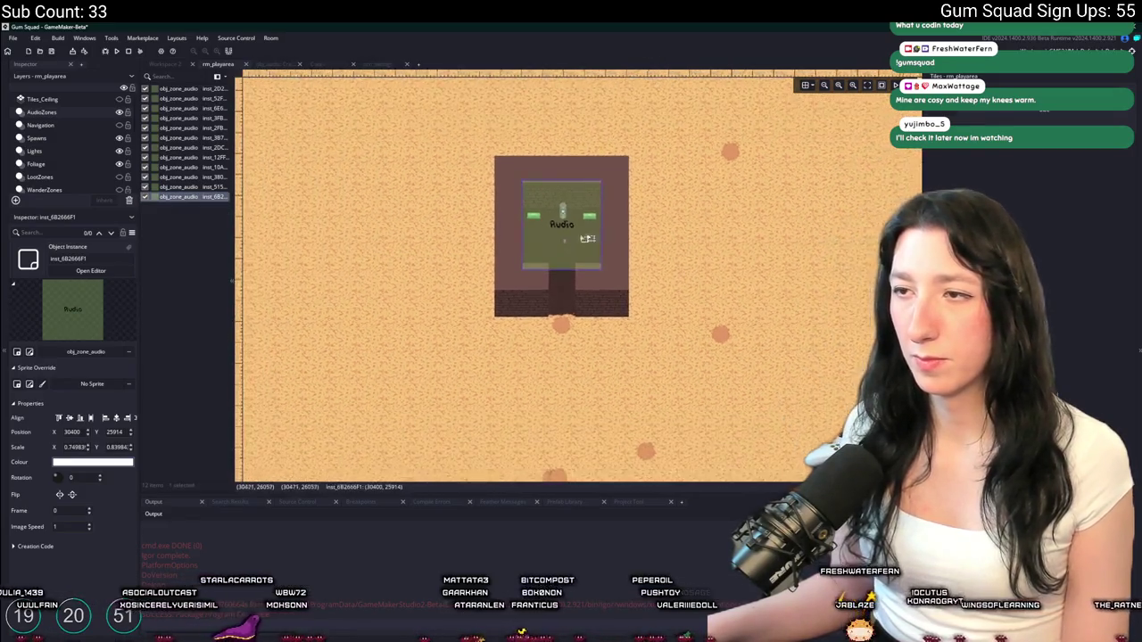
scroll(624, 209, right, 10)
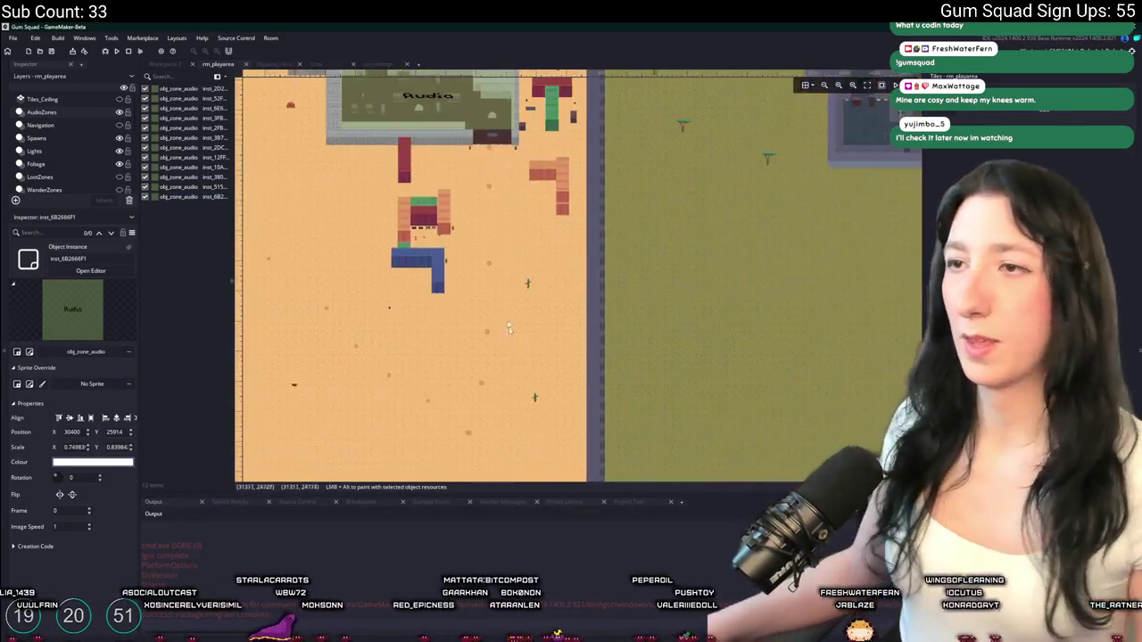
scroll(578, 203, down, 3)
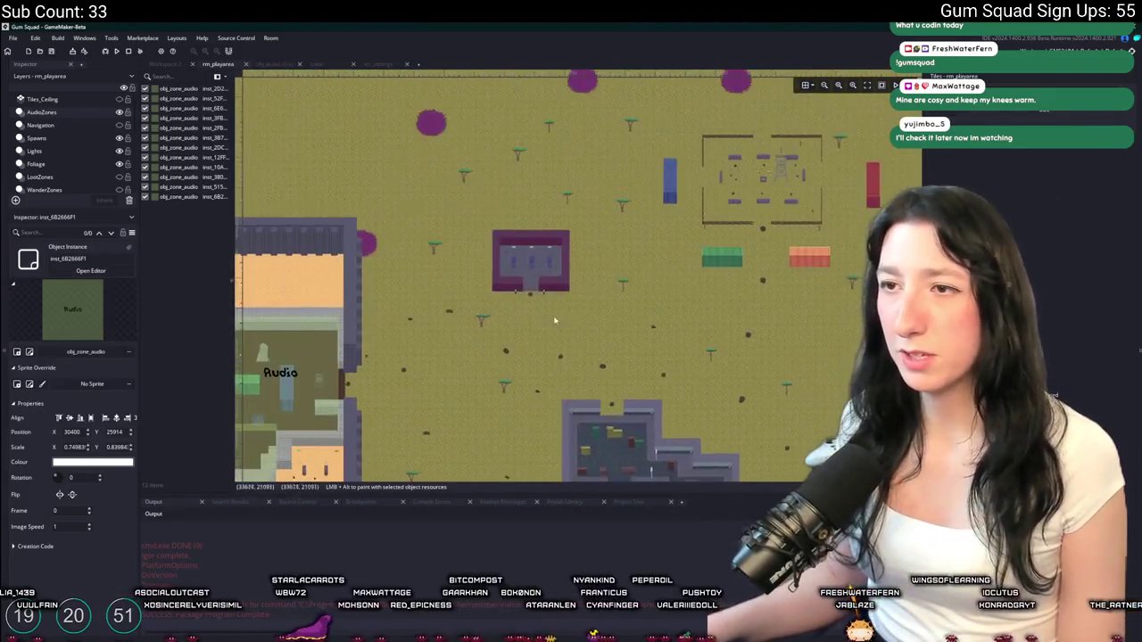
Move an audio zone into the pink building and stretch it over its whole interior
scroll(435, 177, up, 6)
scroll(435, 177, up, 2)
mouse_move(332, 190)
mouse_down()
mouse_move(481, 246)
mouse_move(486, 225)
mouse_up()
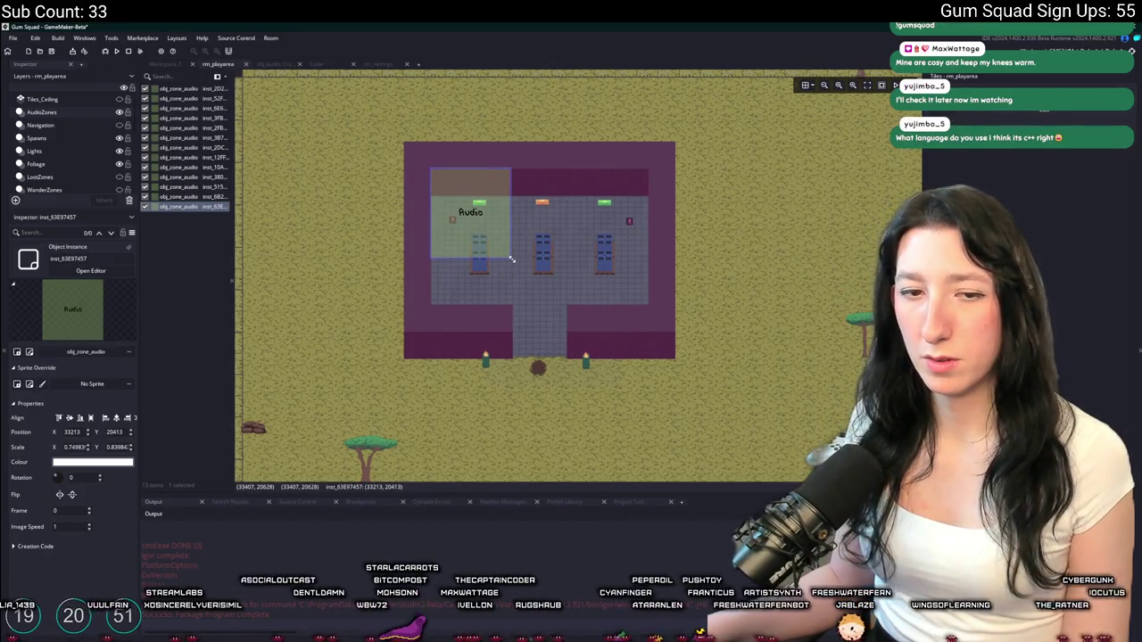
mouse_move(511, 259)
mouse_down()
mouse_move(631, 329)
mouse_move(656, 312)
mouse_up()
click(683, 339)
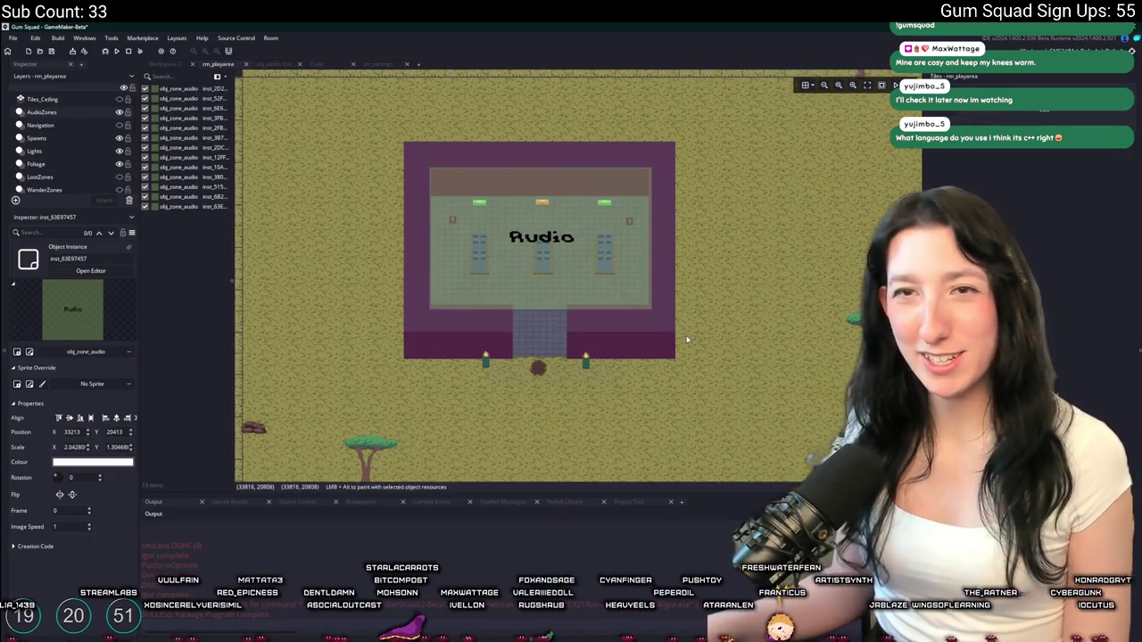
Paste a zone copy into the grey compound and enlarge it over the upper room
scroll(683, 339, down, 3)
drag(706, 464, 555, 278)
scroll(555, 279, up, 3)
key(ctrl+v)
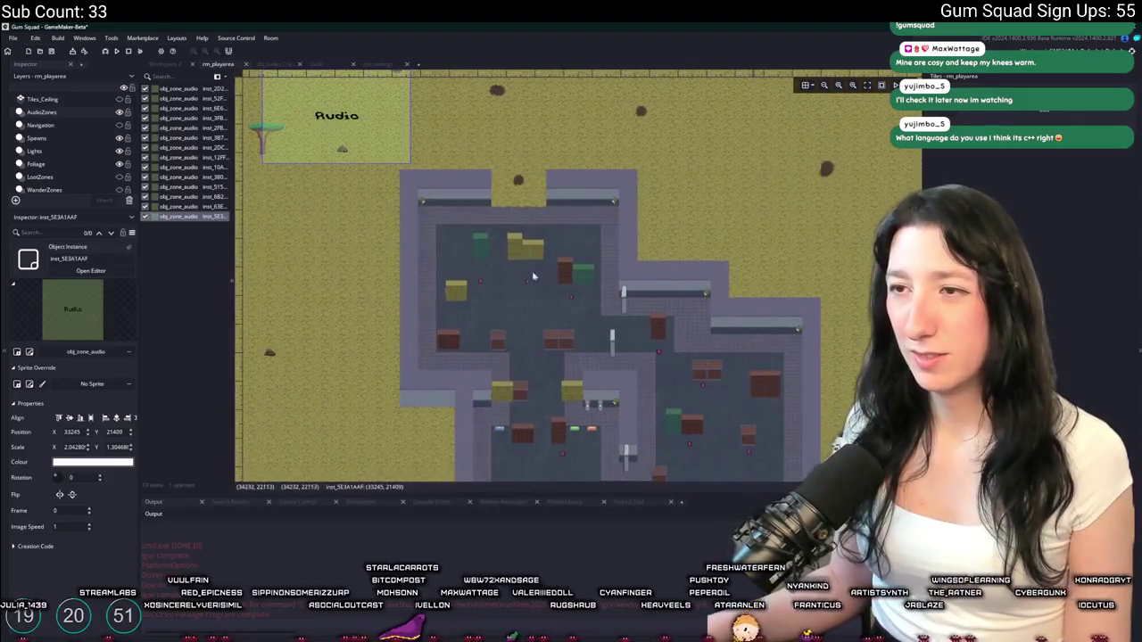
mouse_move(410, 120)
mouse_down()
mouse_move(520, 258)
mouse_move(527, 244)
mouse_up()
scroll(491, 232, up, 3)
drag(455, 200, 454, 191)
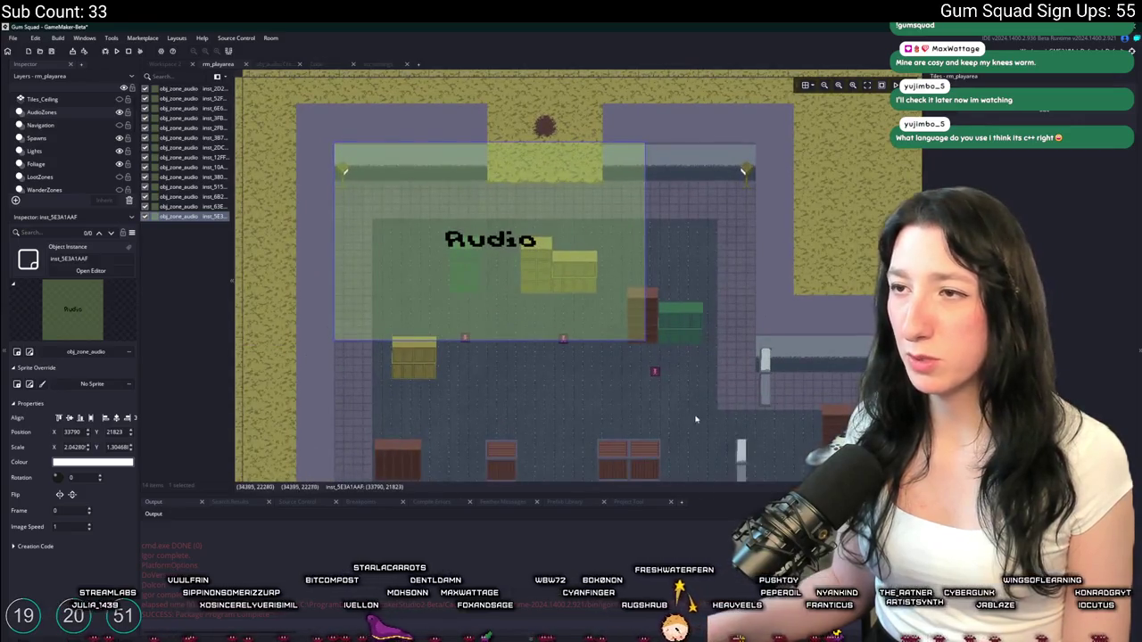
scroll(546, 258, down, 2)
drag(542, 247, 633, 402)
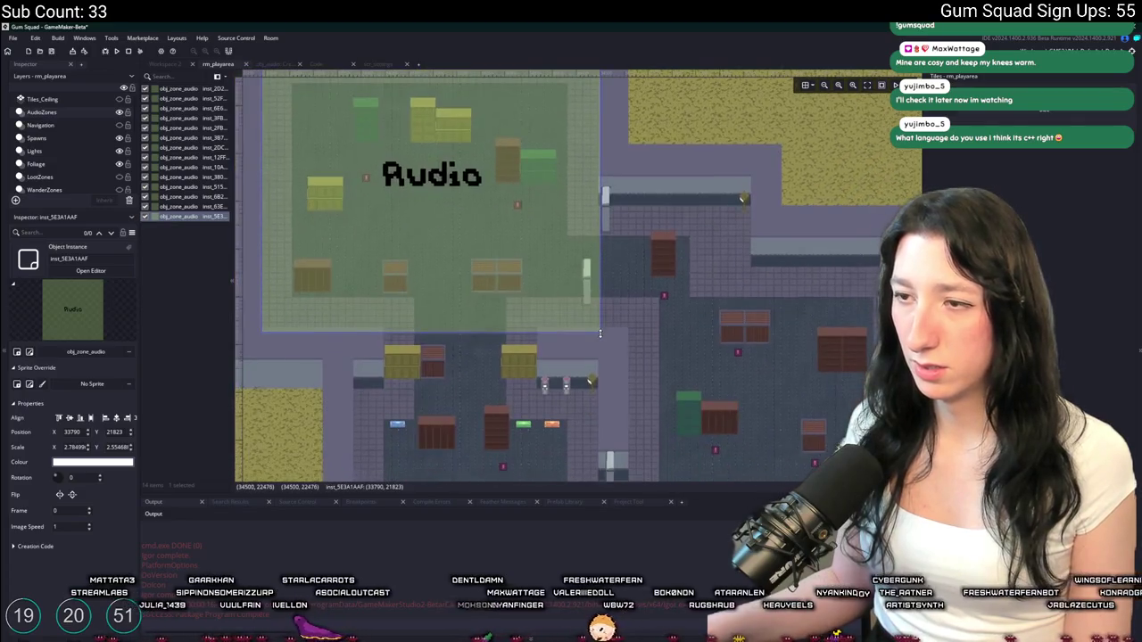
Add a second compound zone, resized narrow and tall to about 1.29 × 3.32
key(ctrl+c)
key(ctrl+v)
mouse_move(462, 251)
mouse_down()
mouse_move(758, 315)
mouse_move(696, 292)
mouse_up()
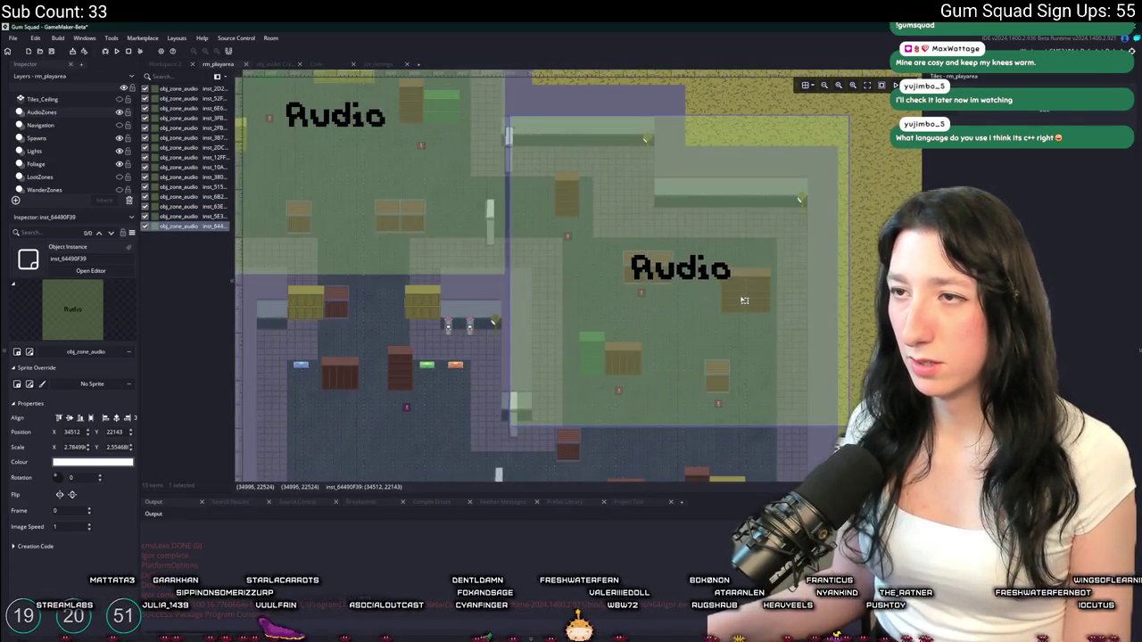
scroll(805, 389, down, 2)
scroll(806, 389, down, 1)
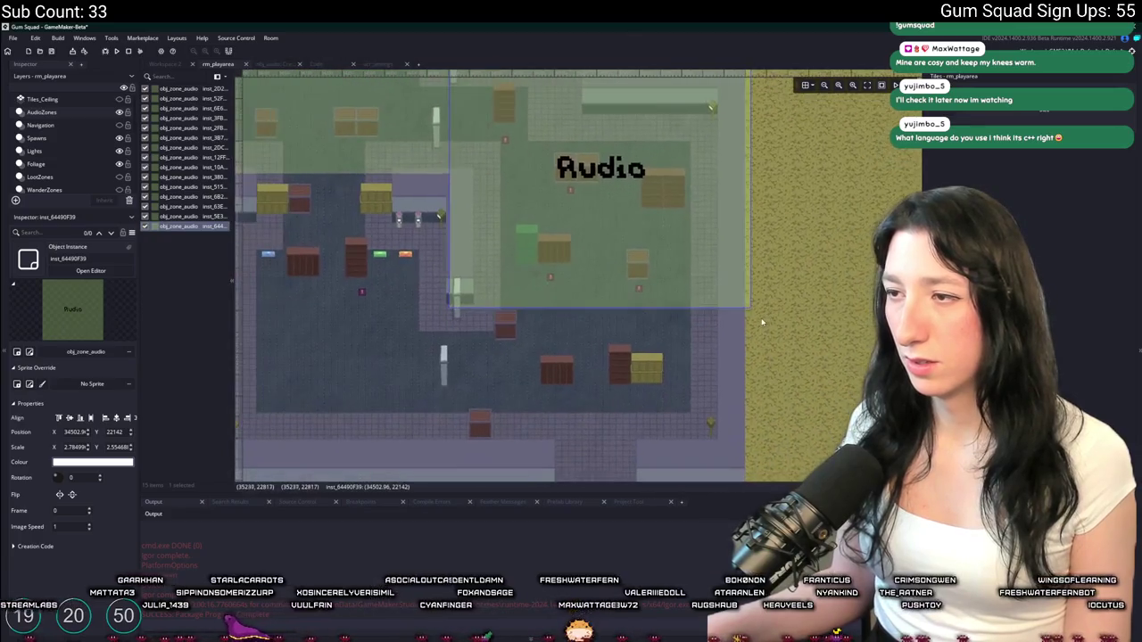
mouse_move(751, 308)
mouse_down()
mouse_move(606, 428)
mouse_move(528, 469)
mouse_move(523, 455)
mouse_up()
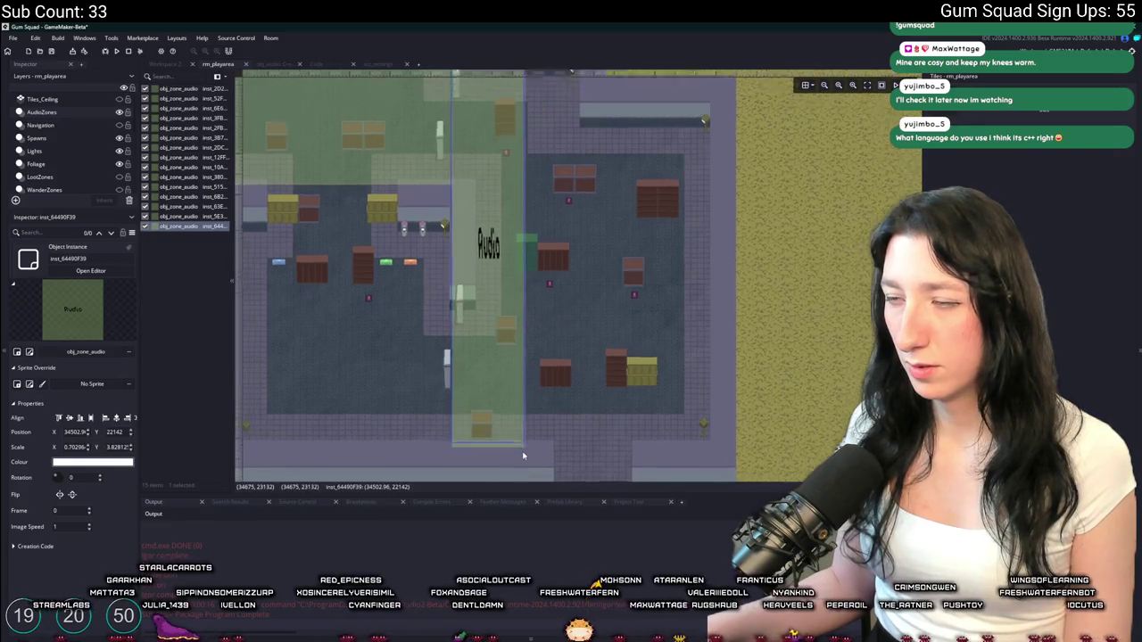
scroll(523, 456, down, 2)
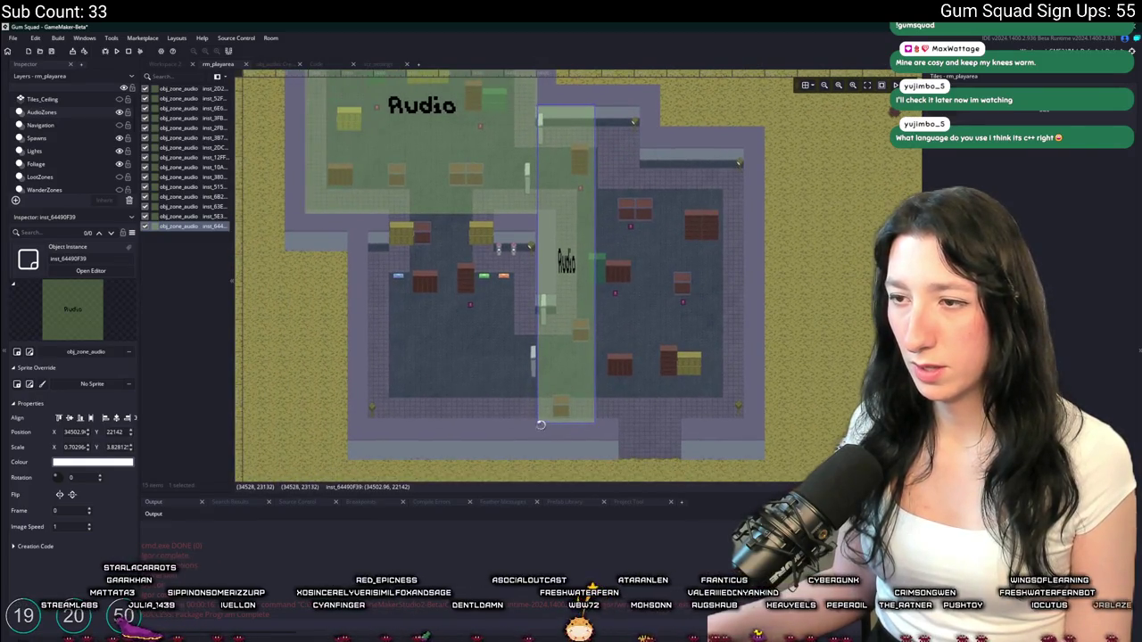
drag(535, 424, 361, 421)
drag(629, 379, 565, 361)
drag(531, 295, 757, 316)
drag(702, 442, 702, 404)
drag(852, 361, 683, 371)
click(776, 376)
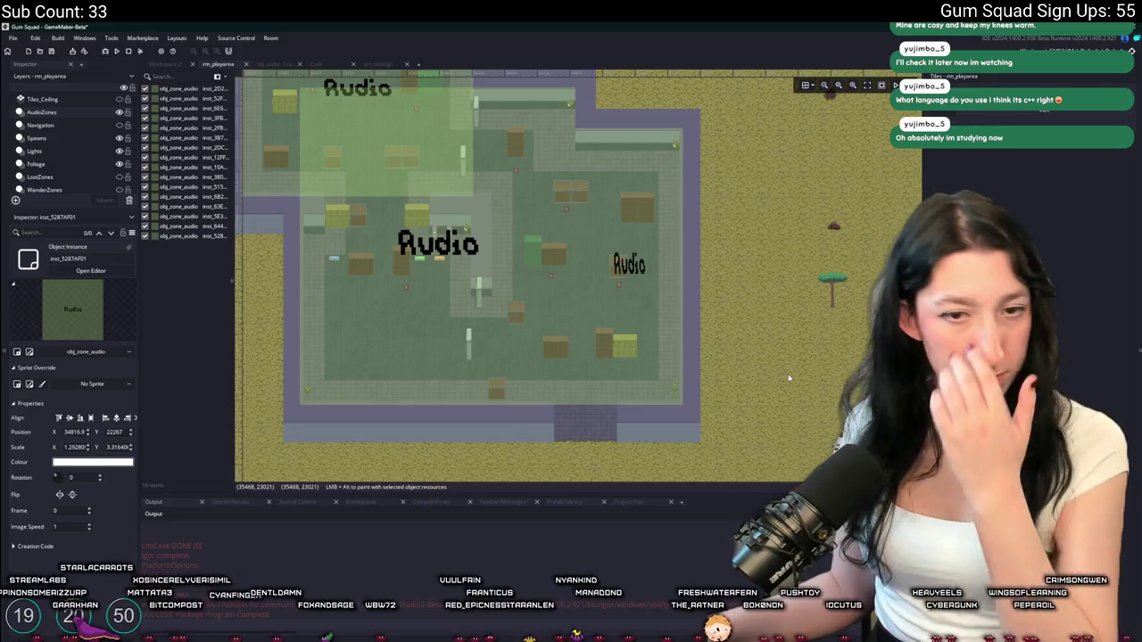
Extend the larger left audio zone's bottom edge downward
click(529, 383)
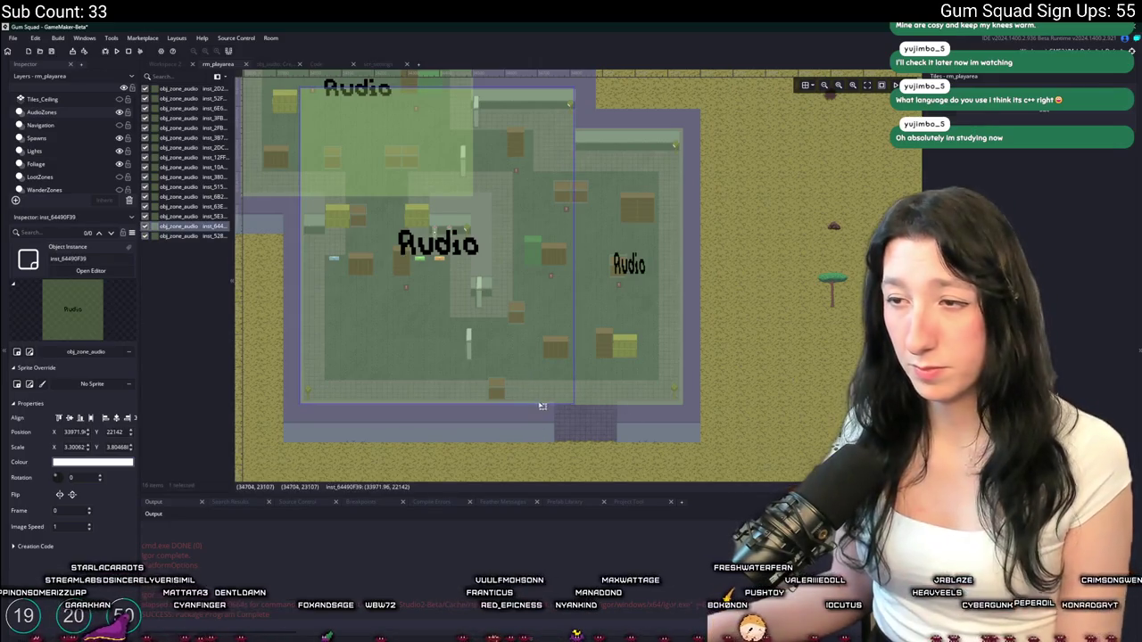
drag(540, 407, 604, 412)
click(608, 408)
Paste another audio zone onto the right building and enlarge it to cover the whole building
scroll(463, 328, down, 3)
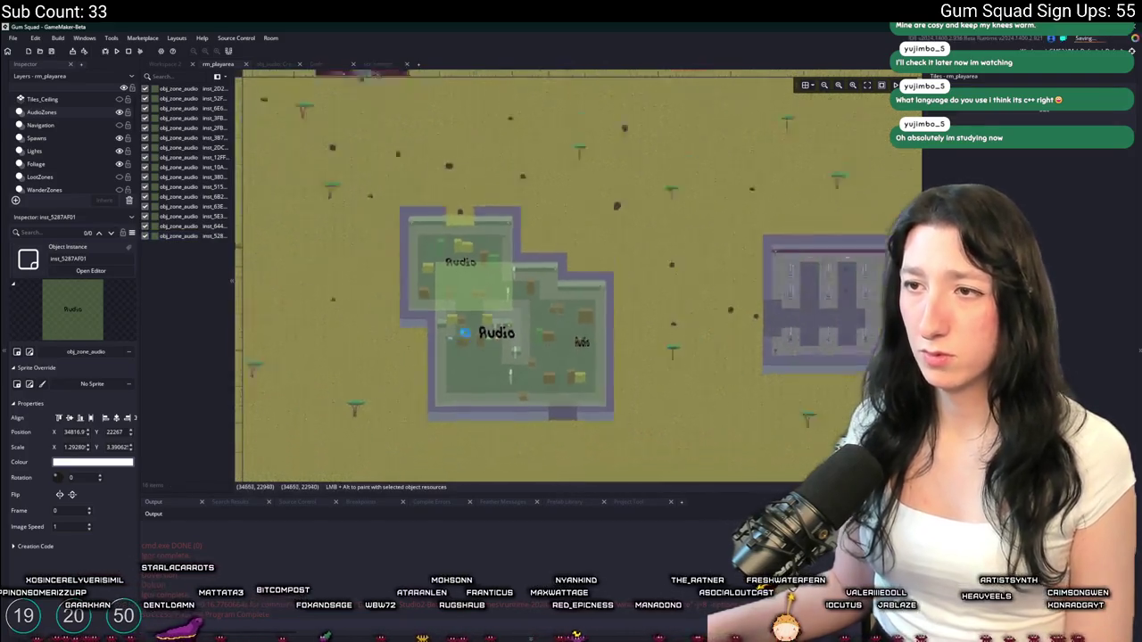
key(ctrl+v)
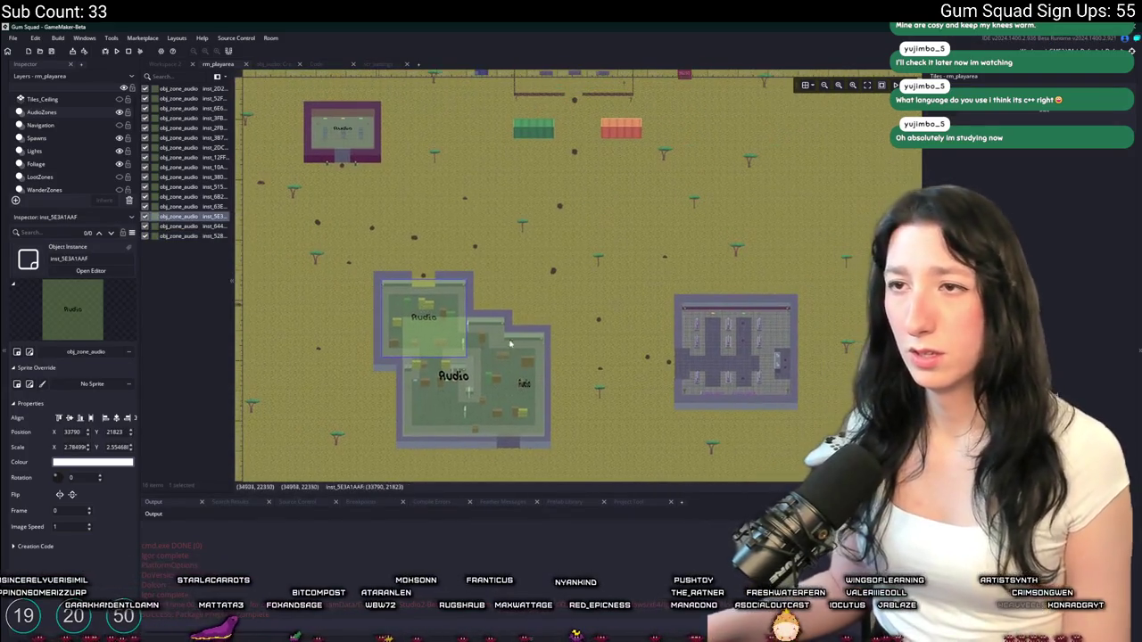
drag(427, 321, 676, 337)
scroll(532, 348, up, 5)
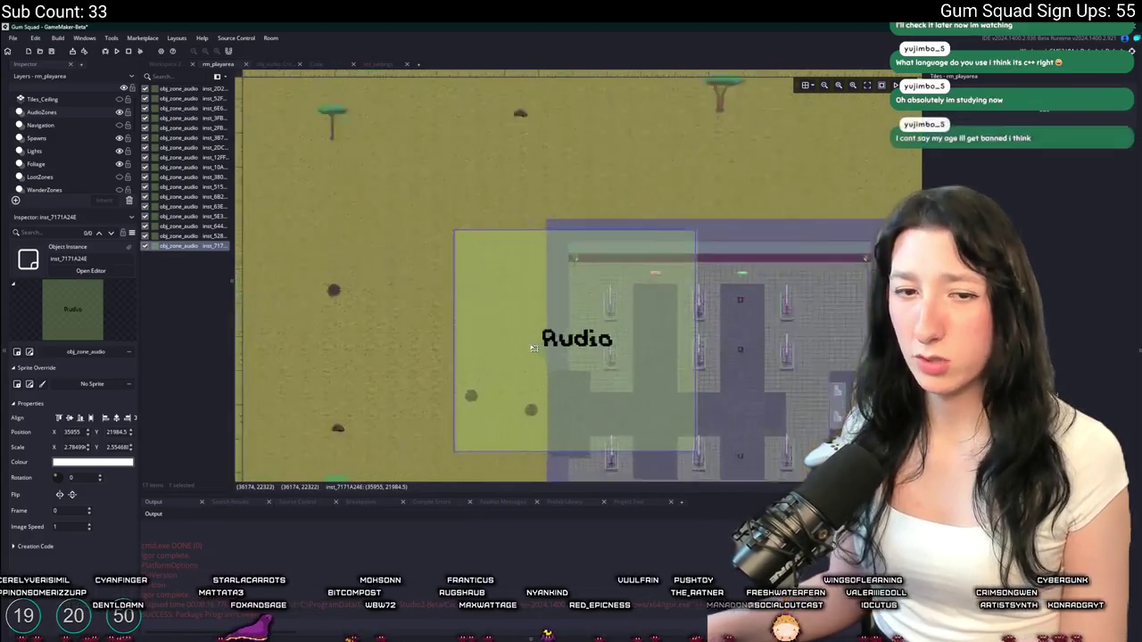
drag(532, 348, 675, 362)
scroll(600, 280, up, 2)
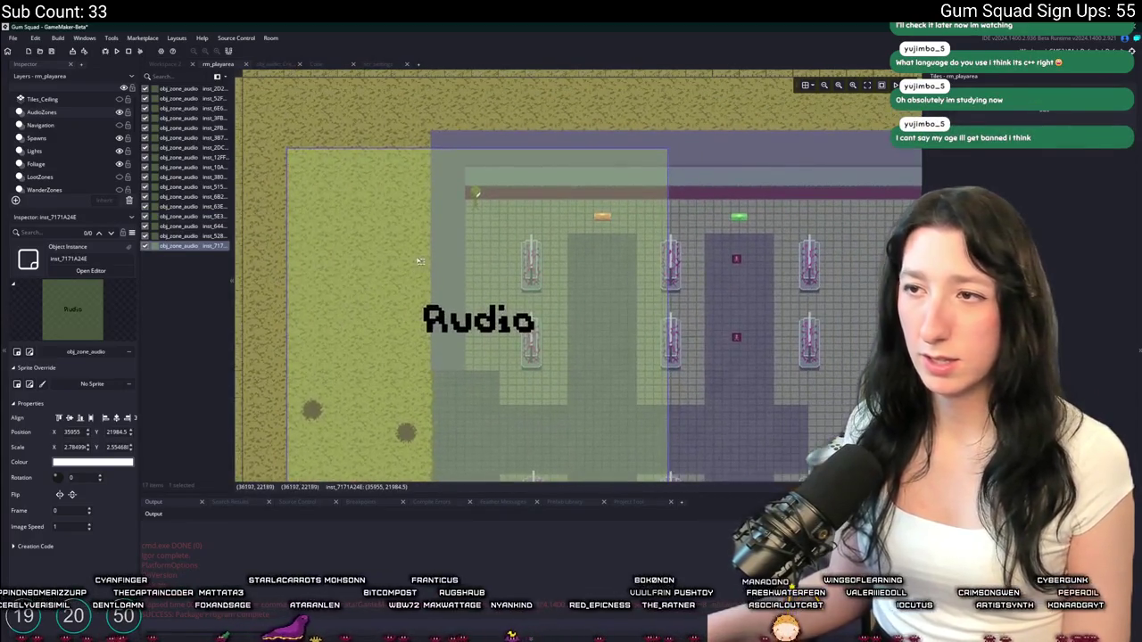
mouse_move(600, 280)
mouse_down()
mouse_move(611, 295)
mouse_move(604, 277)
mouse_up()
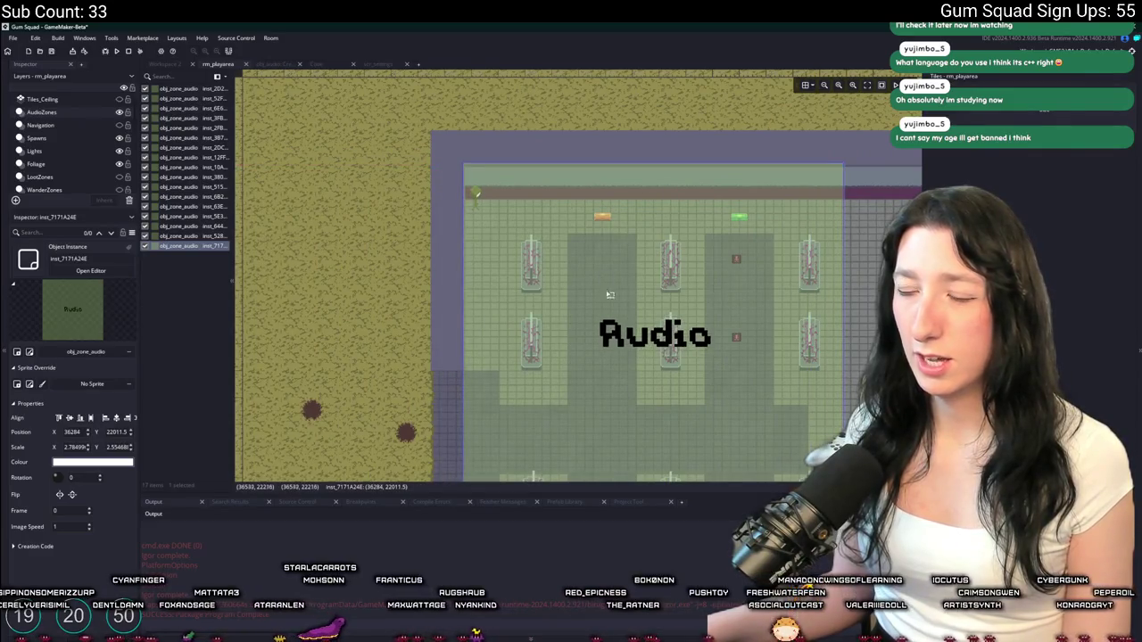
scroll(555, 262, down, 1)
scroll(555, 262, down, 1)
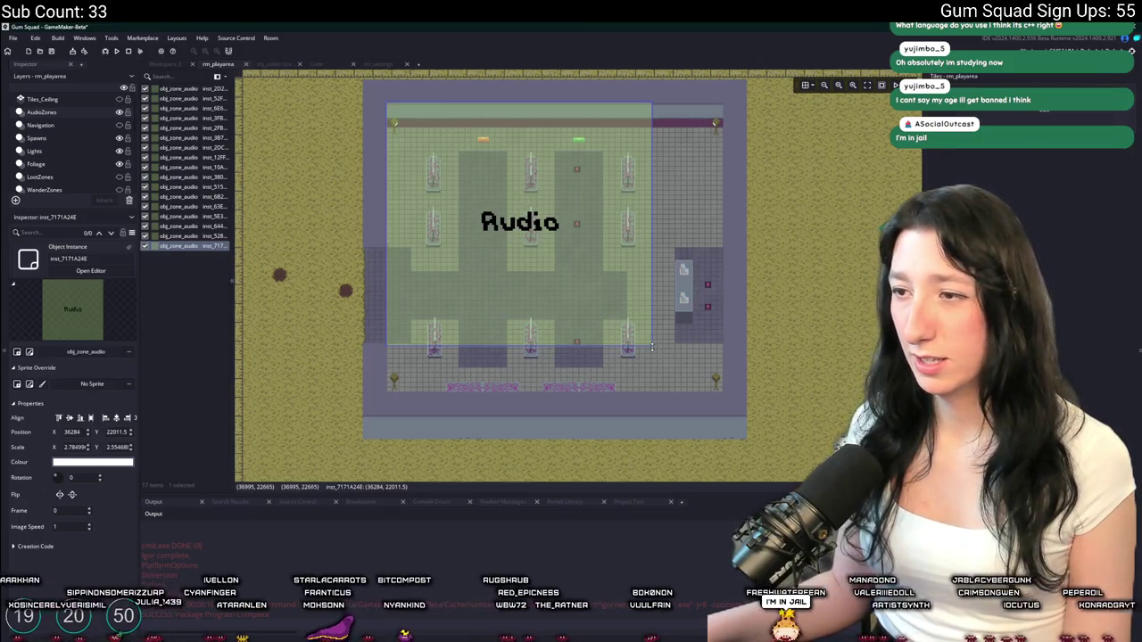
drag(652, 348, 733, 404)
click(736, 406)
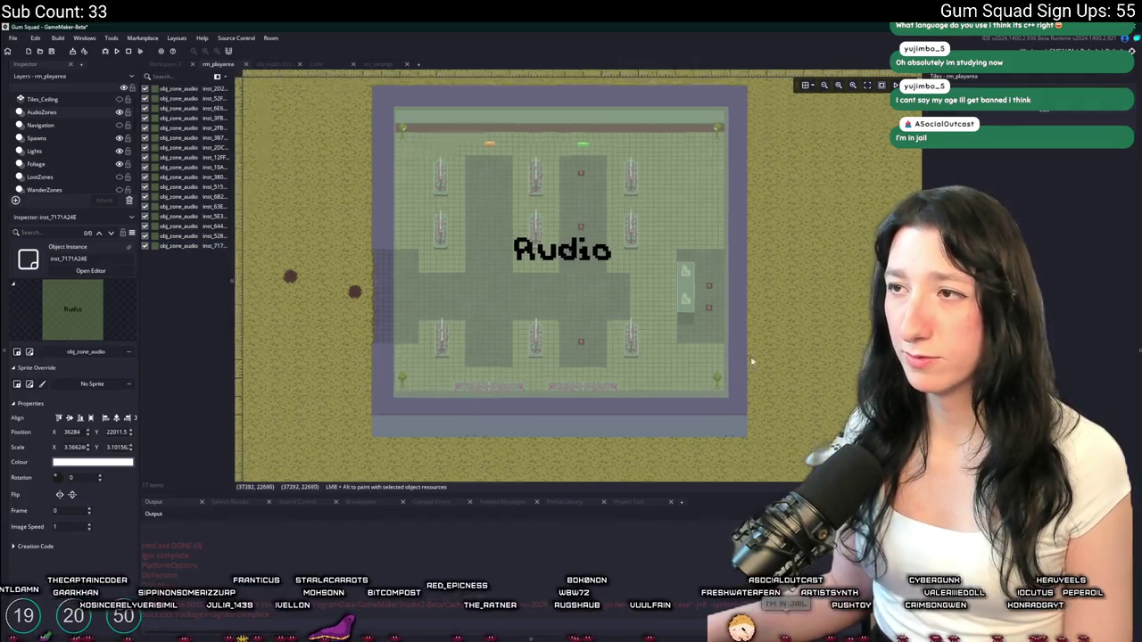
Switch over to the Twitch stream dashboard in the browser
scroll(678, 403, down, 5)
scroll(641, 403, up, 5)
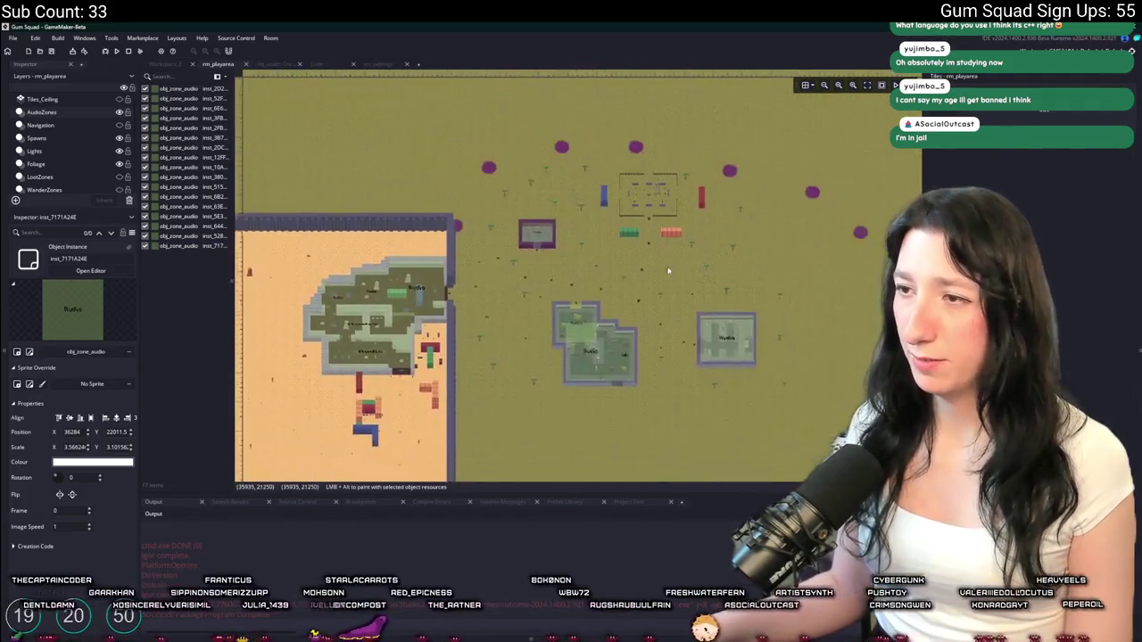
scroll(588, 256, down, 2)
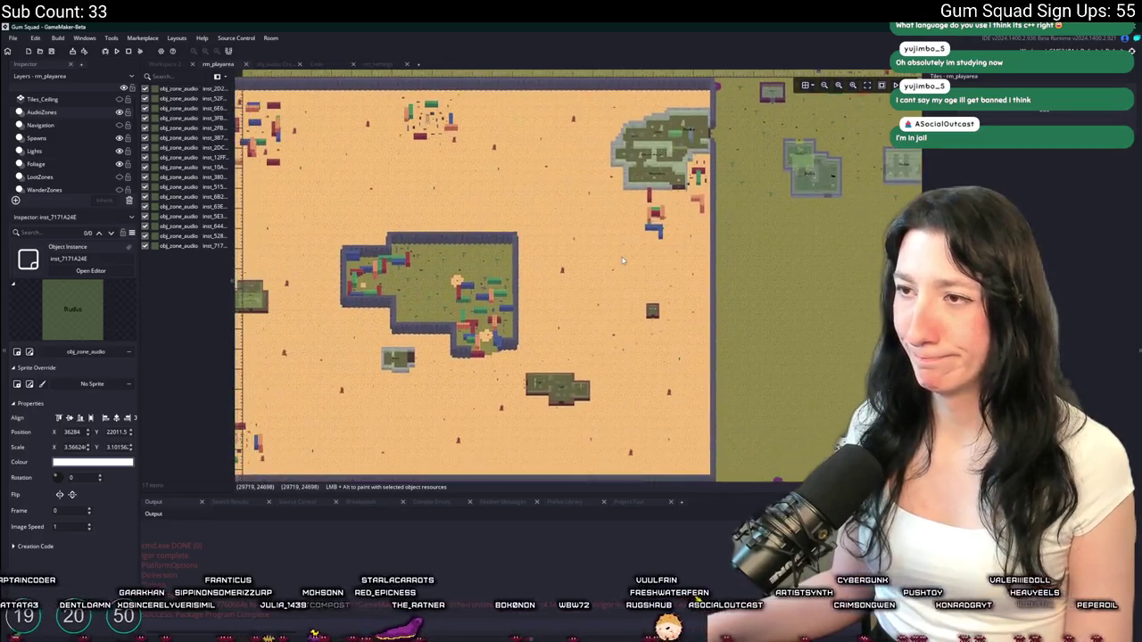
scroll(479, 283, up, 2)
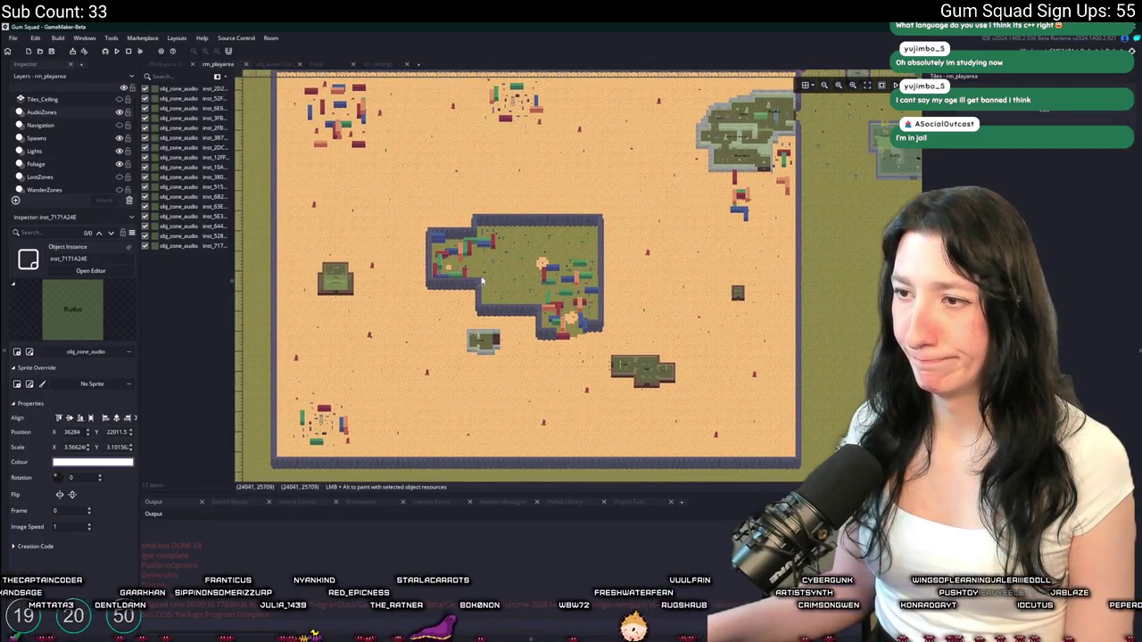
scroll(477, 279, down, 1)
scroll(462, 272, up, 1)
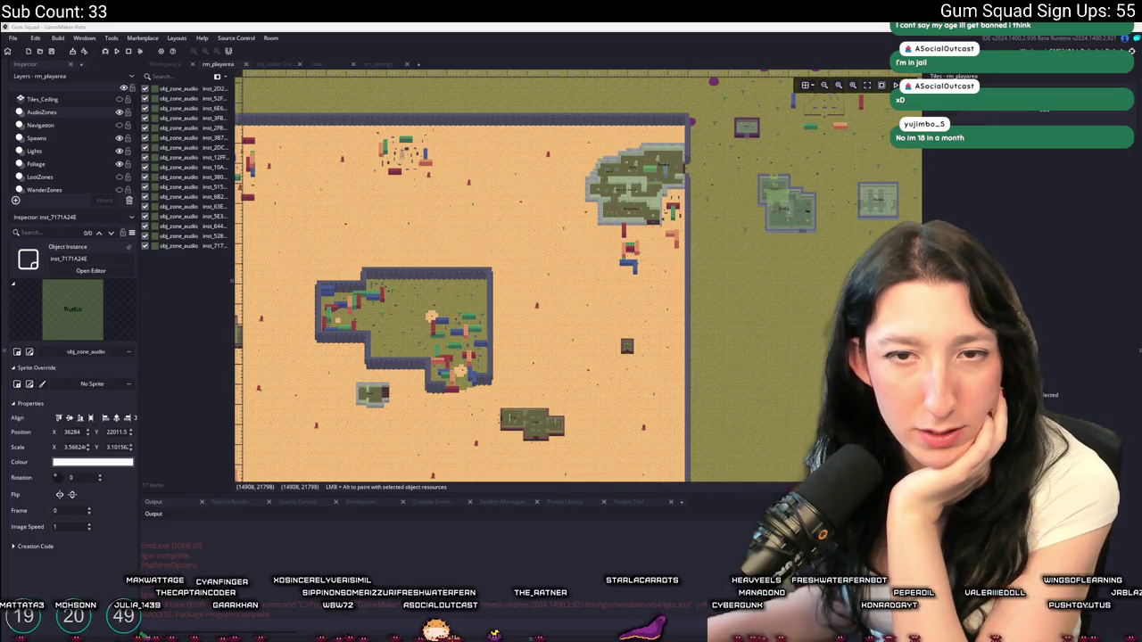
key(alt+Tab)
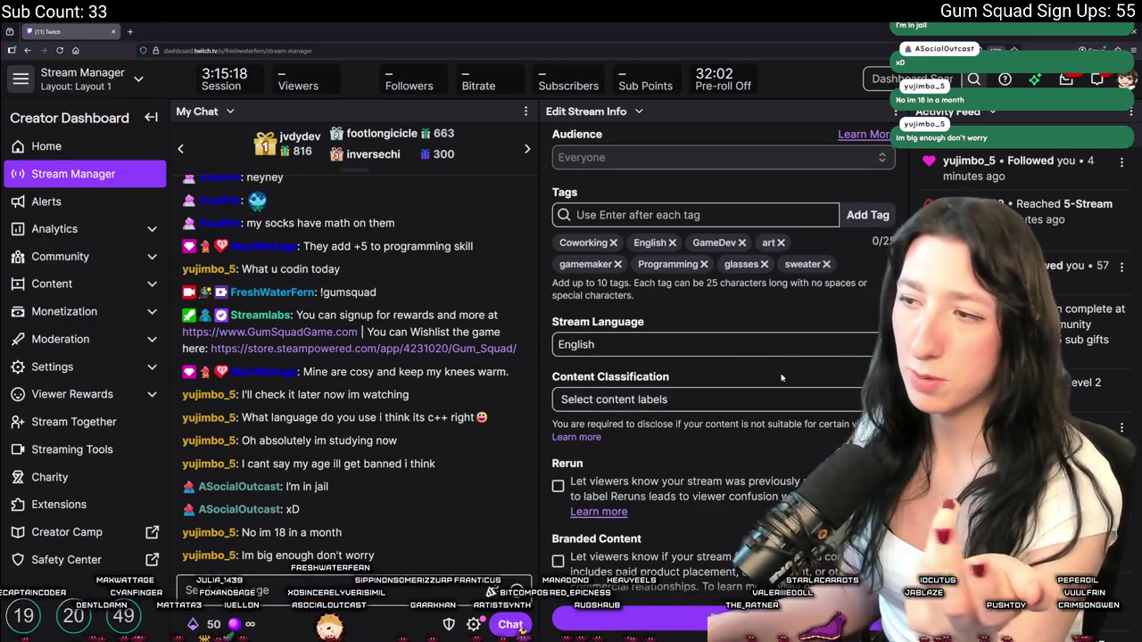
click(774, 398)
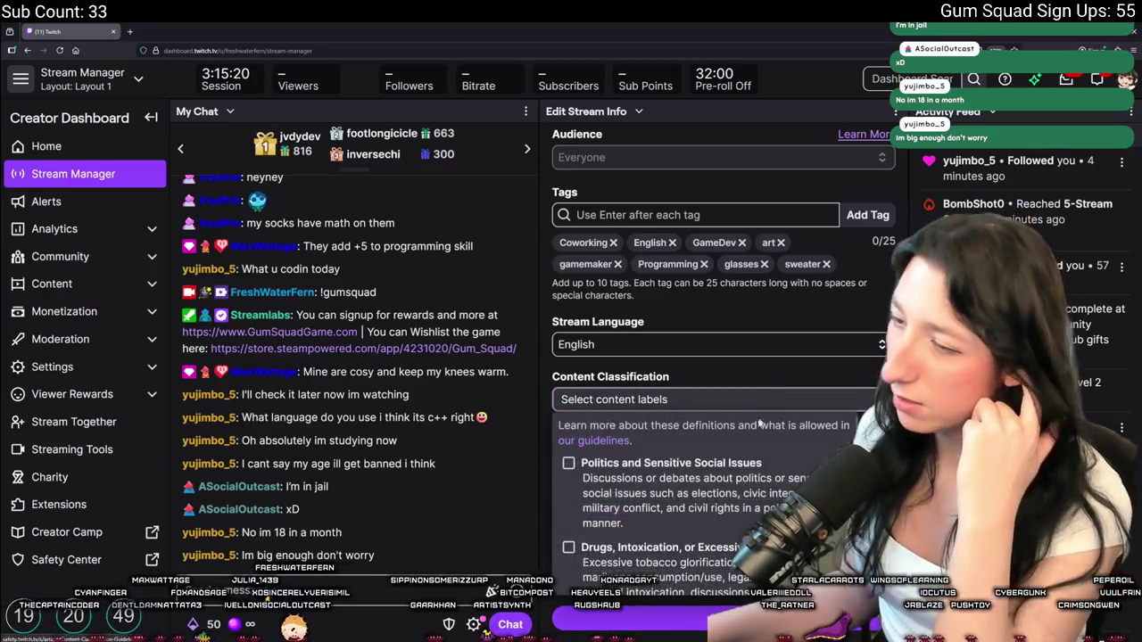
scroll(698, 465, down, 1)
scroll(698, 470, up, 1)
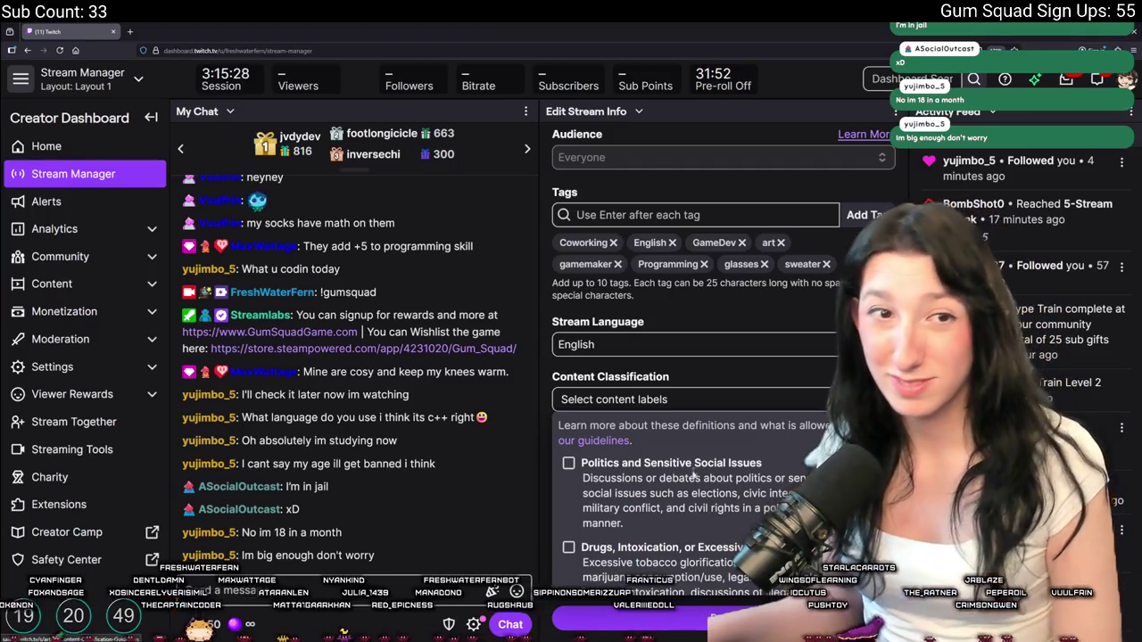
scroll(696, 476, down, 3)
scroll(700, 478, up, 3)
scroll(709, 479, down, 1)
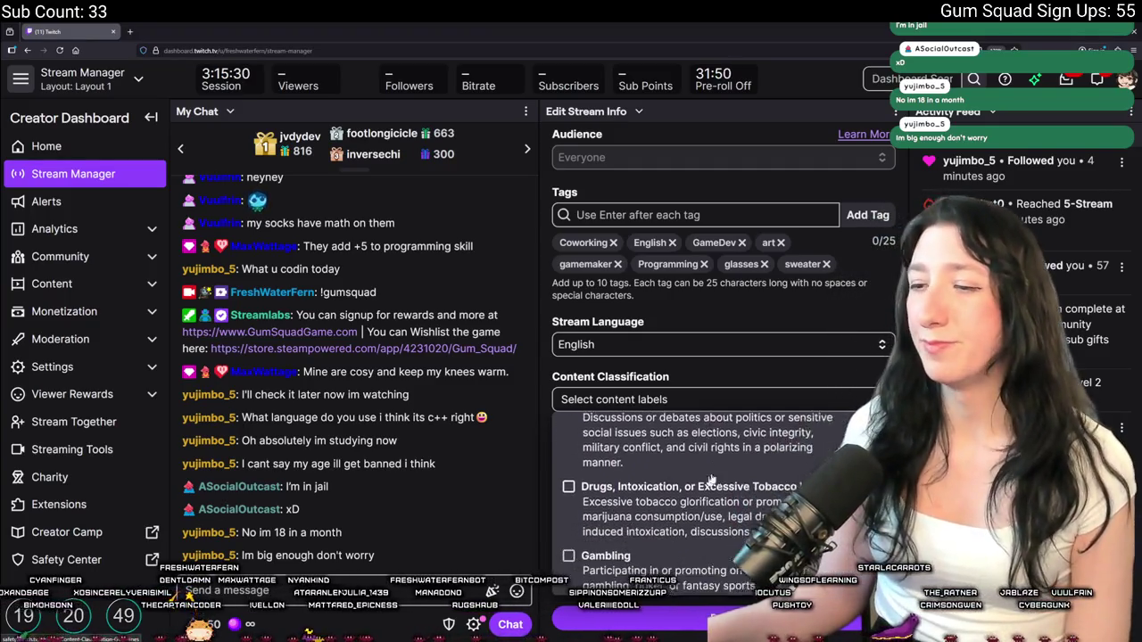
scroll(711, 479, down, 1)
scroll(711, 479, up, 1)
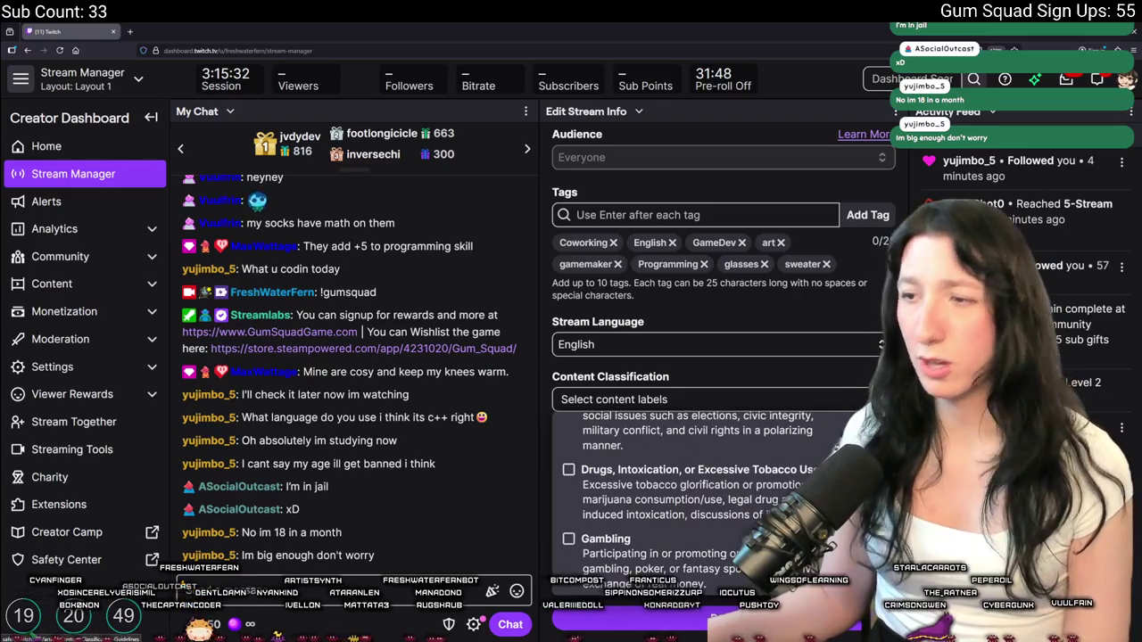
scroll(709, 487, down, 1)
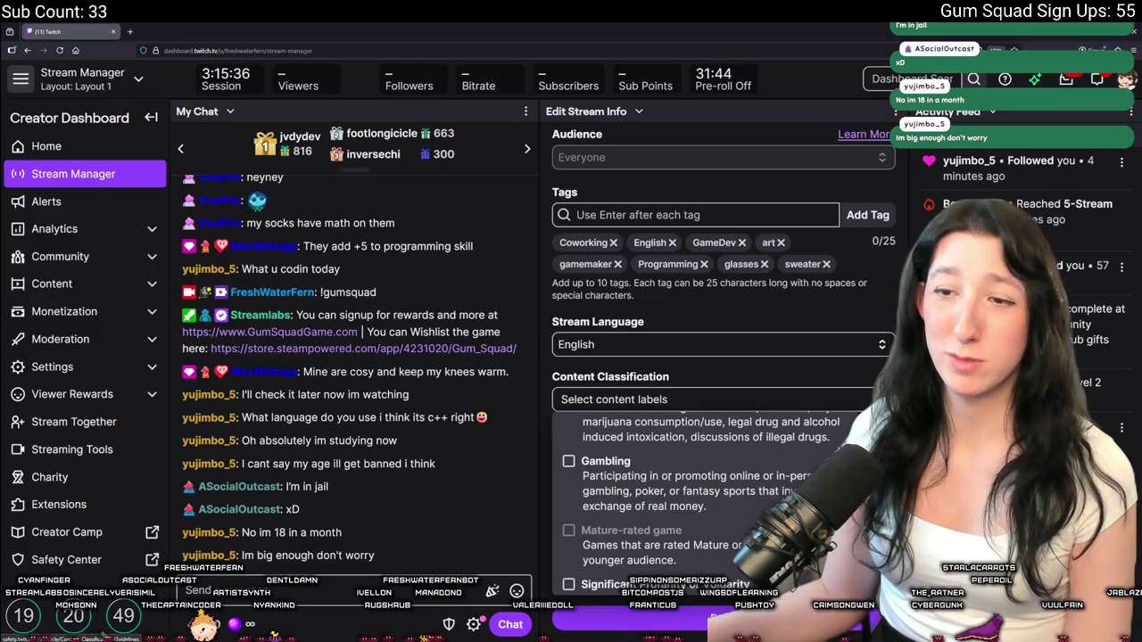
scroll(696, 486, down, 1)
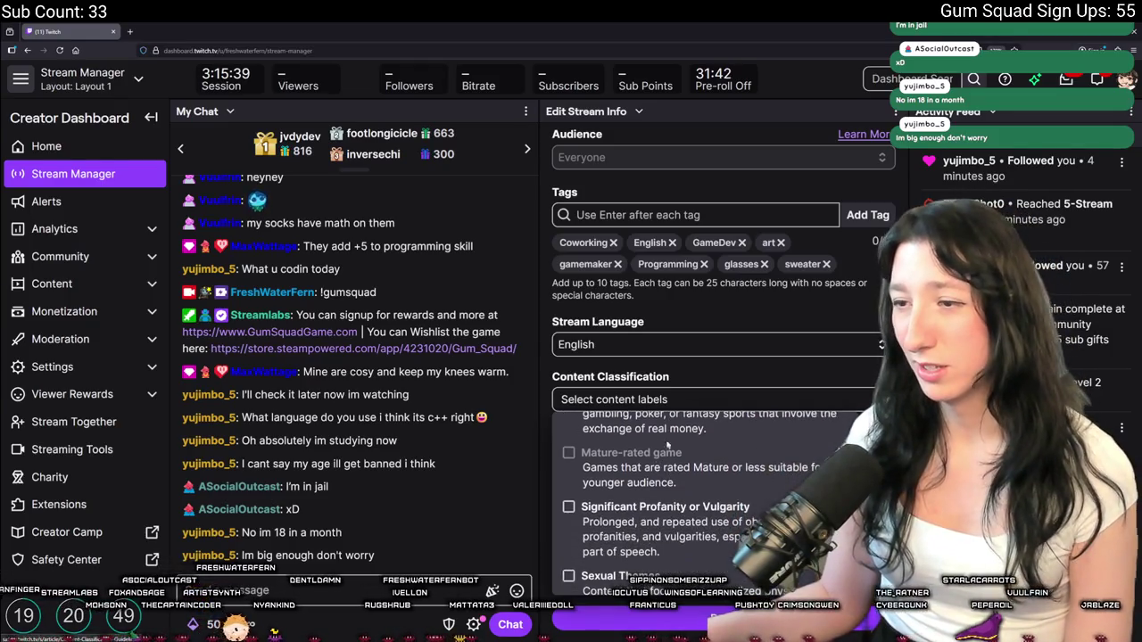
scroll(616, 451, down, 1)
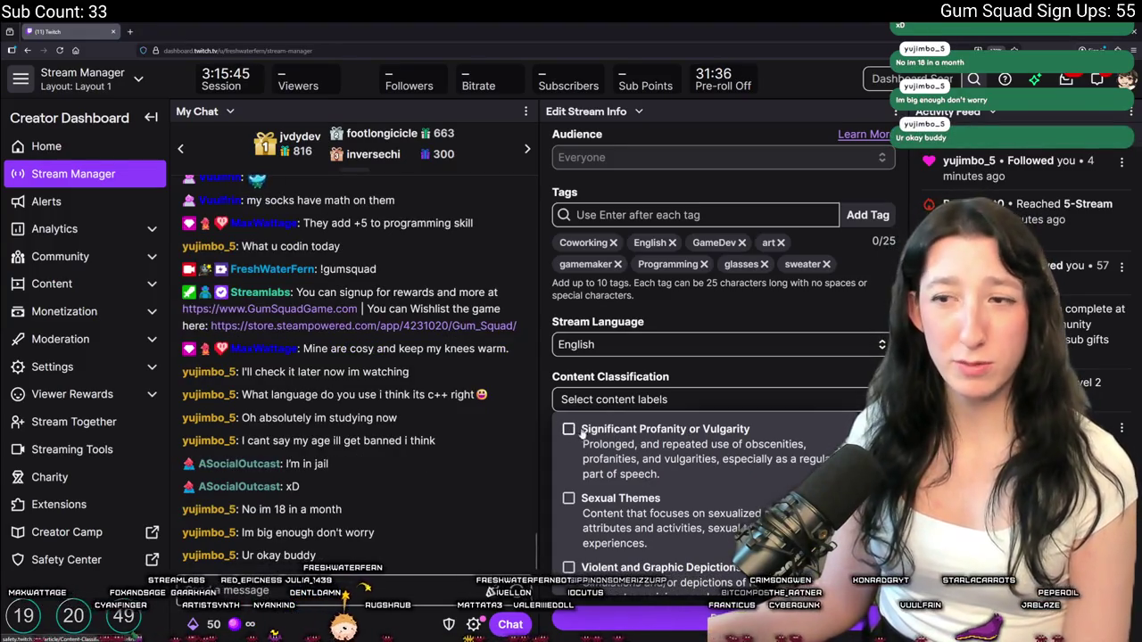
scroll(571, 437, down, 1)
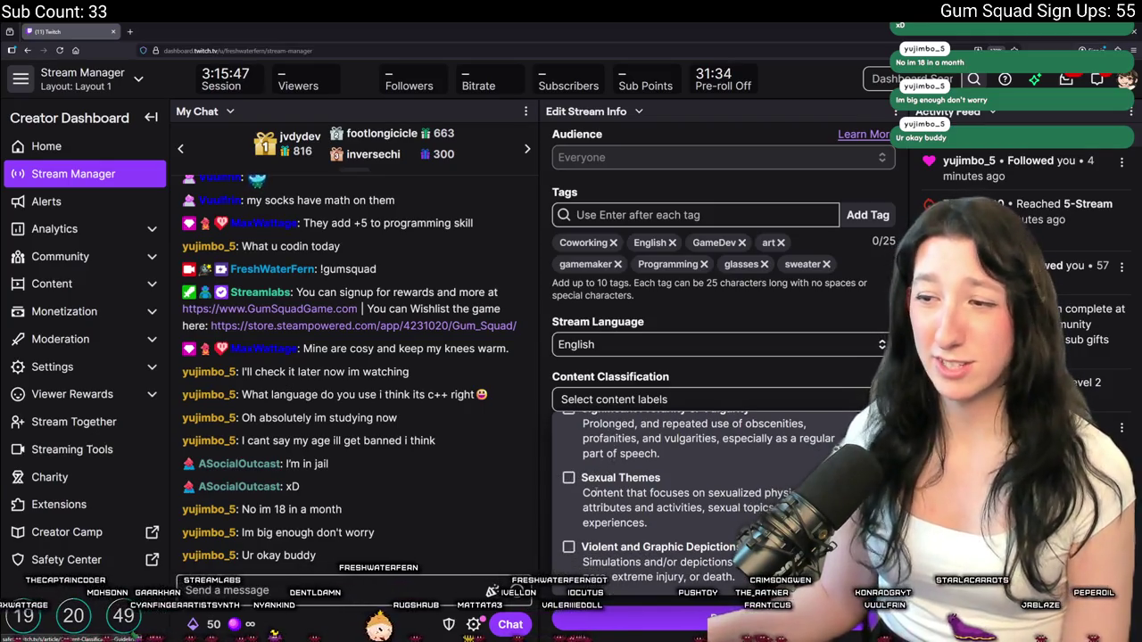
click(591, 401)
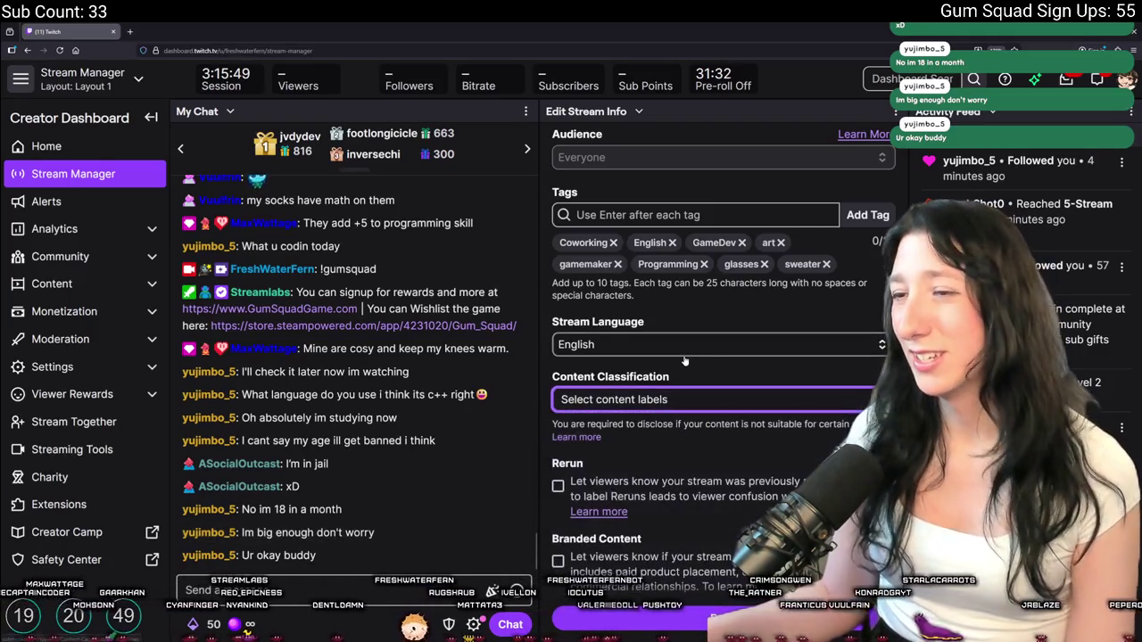
key(alt+Tab)
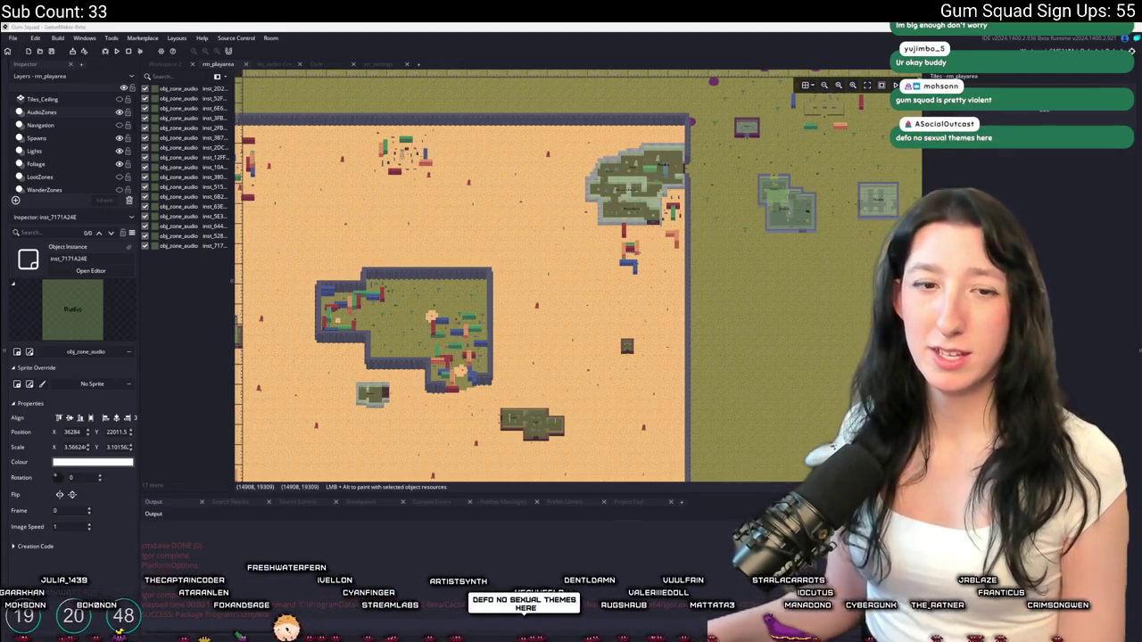
Show the Audio > Ambience sound folder in the Asset Browser
drag(362, 187, 400, 176)
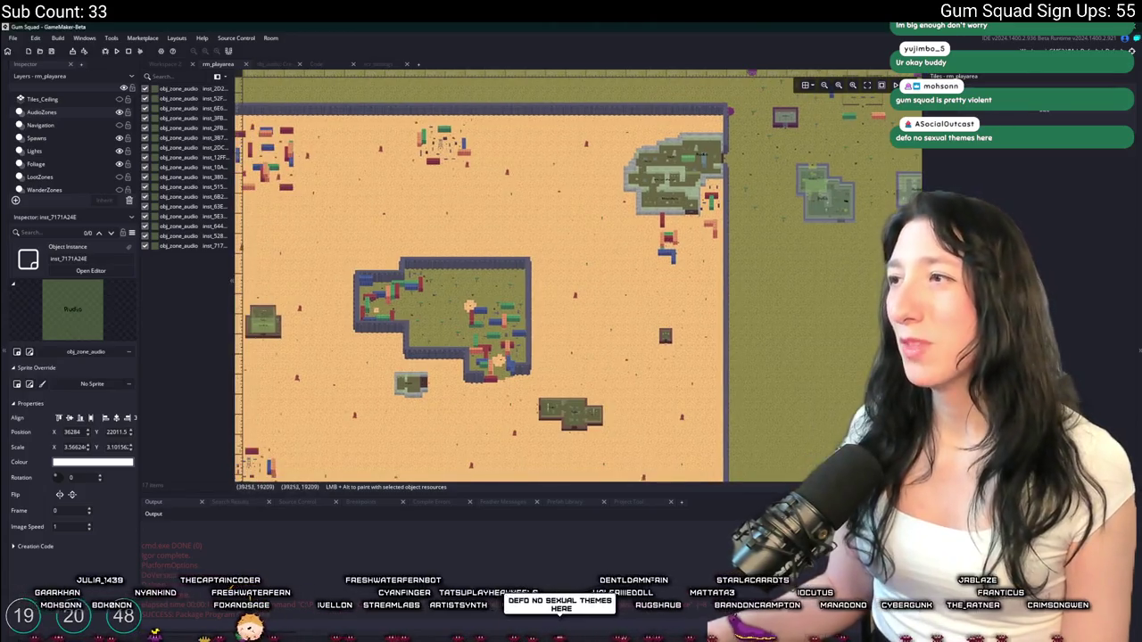
drag(760, 253, 736, 283)
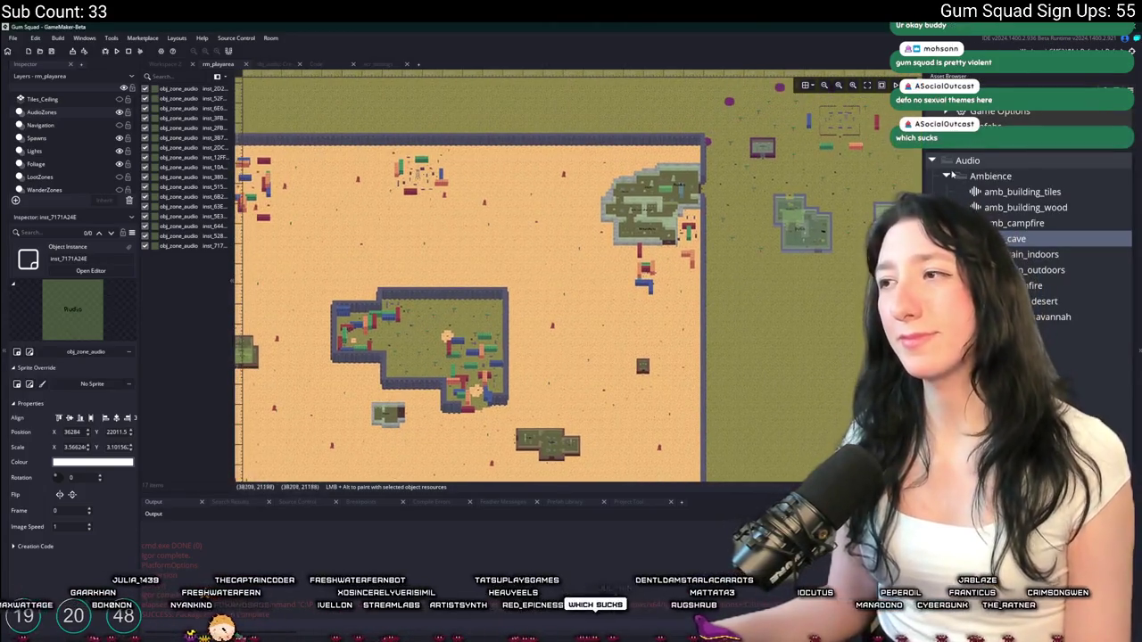
click(948, 175)
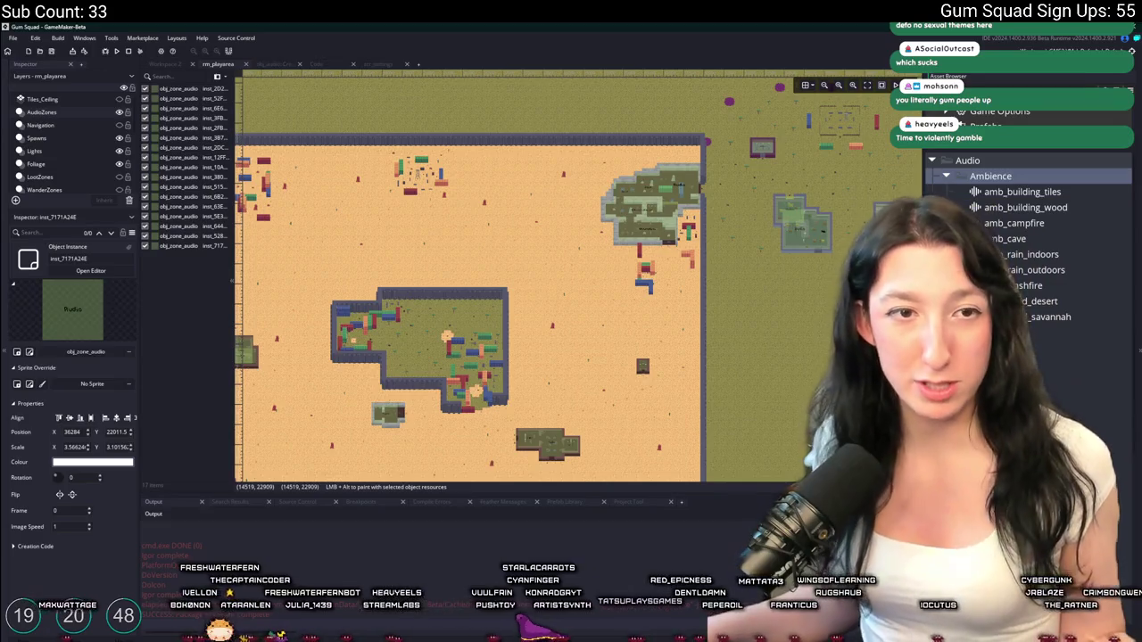
Zoom in on the desert radio tower, then bring up the Windows Start menu
scroll(500, 304, up, 5)
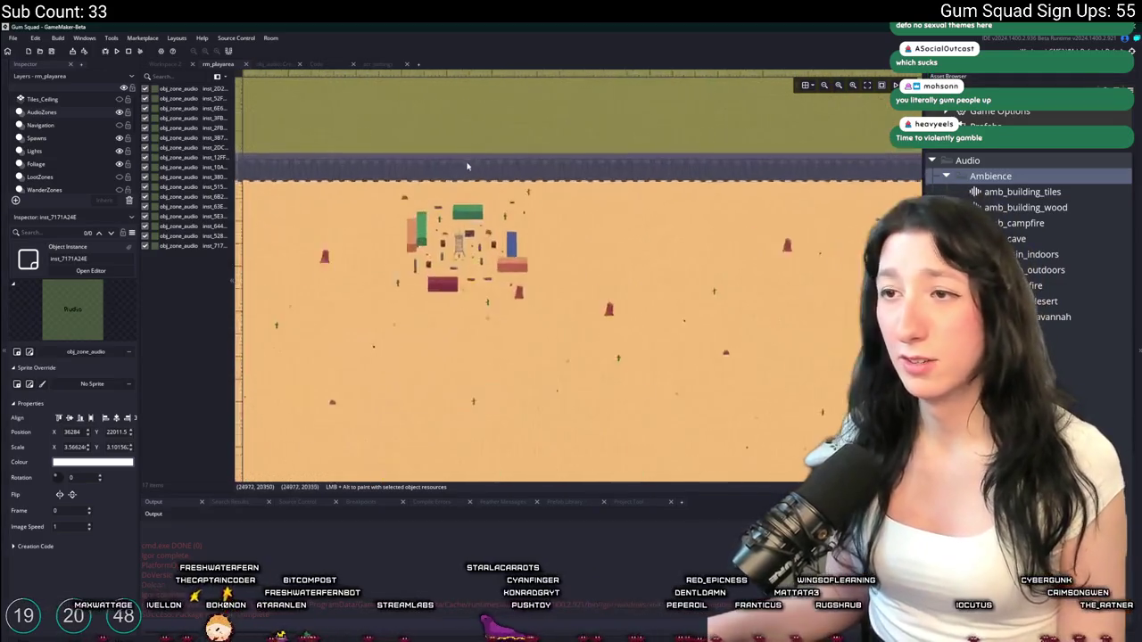
scroll(598, 362, up, 3)
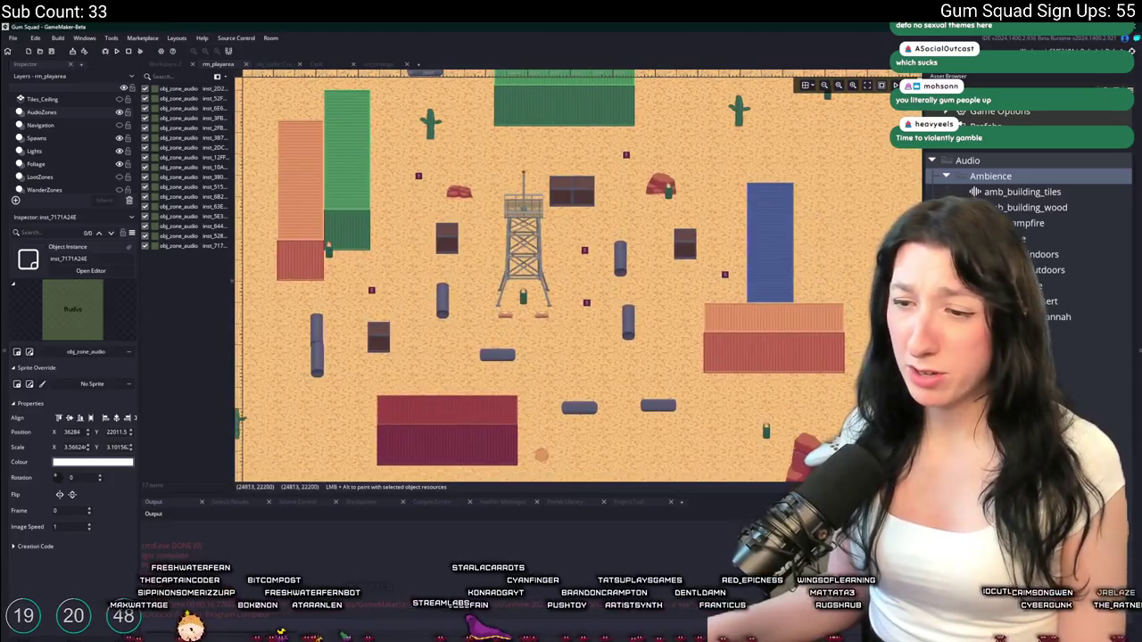
key(super)
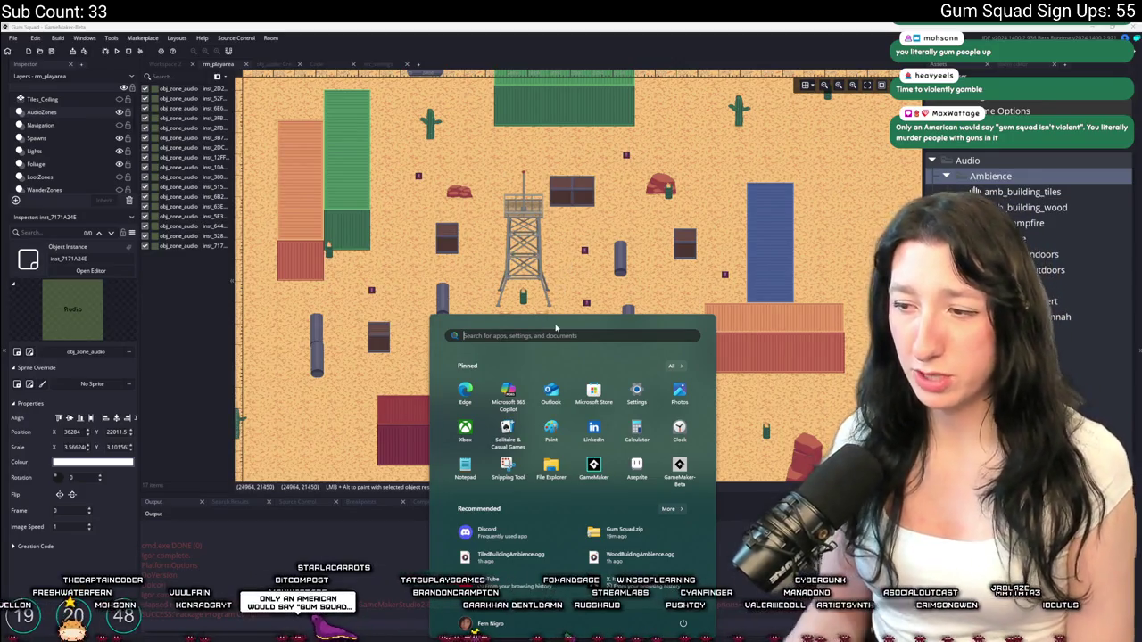
Replace Soundly's cave ambience search with 'radio tower' and go to Voice Designer
key(alt+Tab)
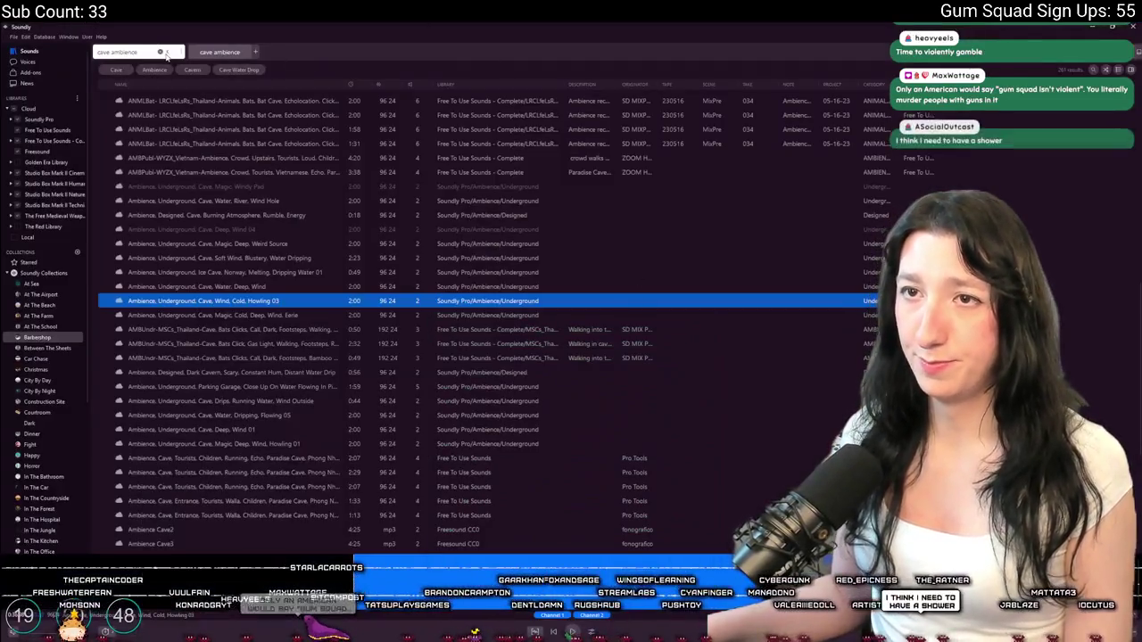
click(161, 52)
text(dio )
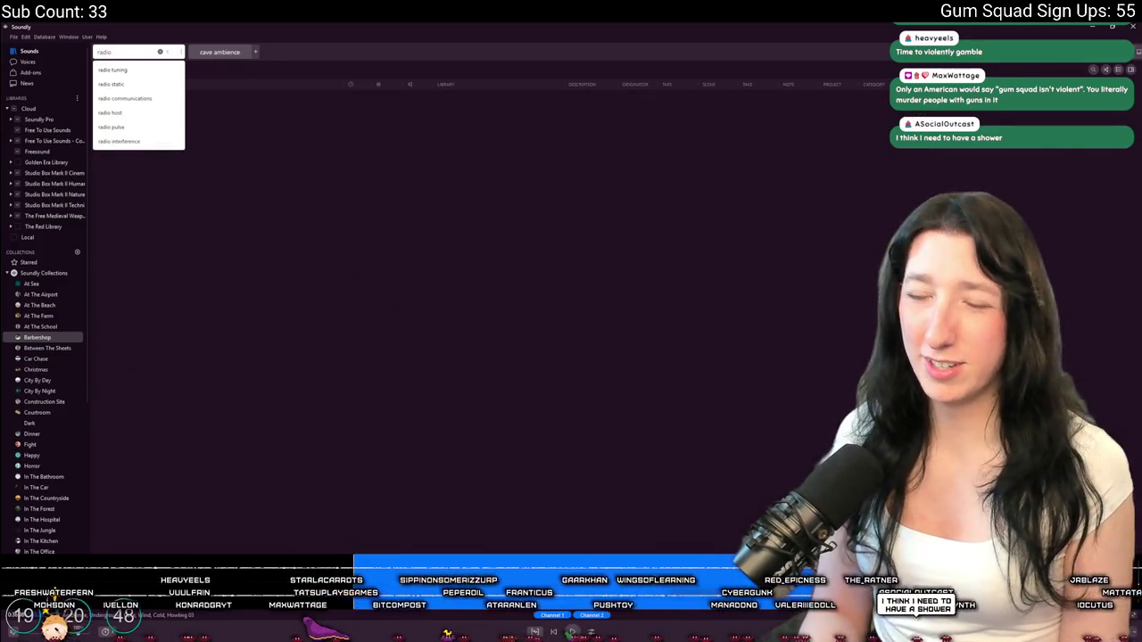
text(tower)
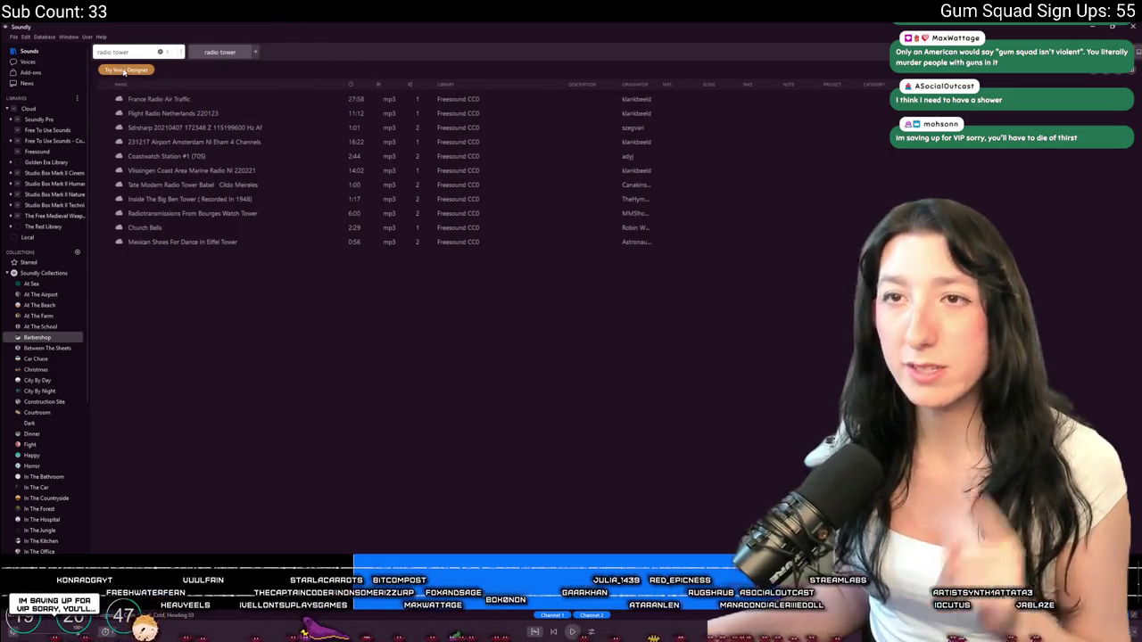
click(124, 71)
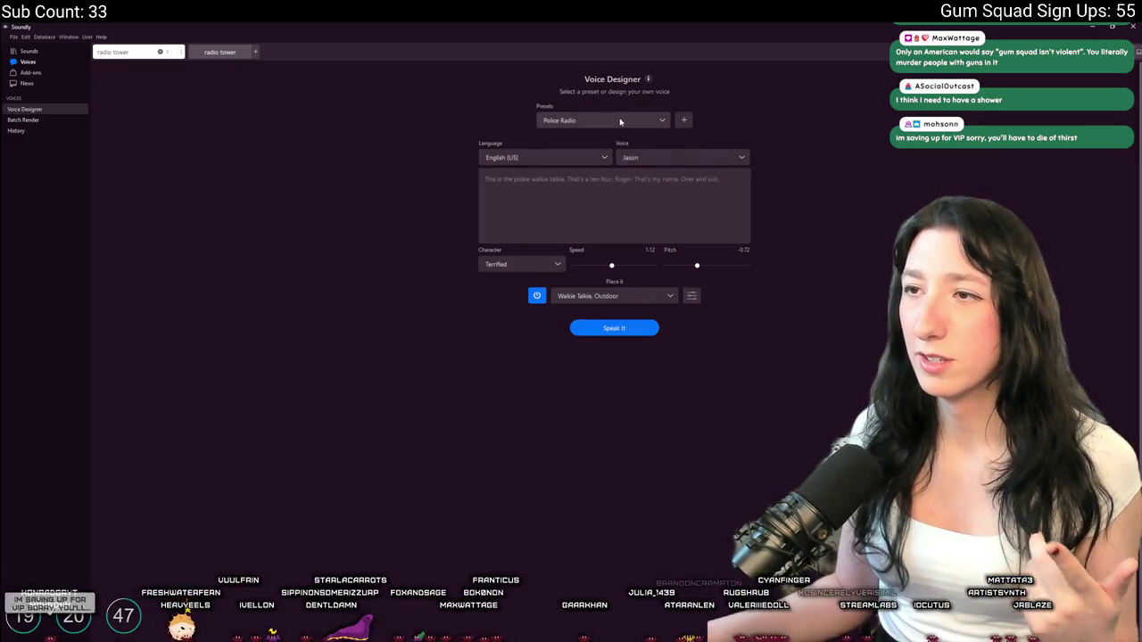
Make the Elevator Voice preset say 'Welcome to the tinkle floor!', then return to Sounds
click(621, 122)
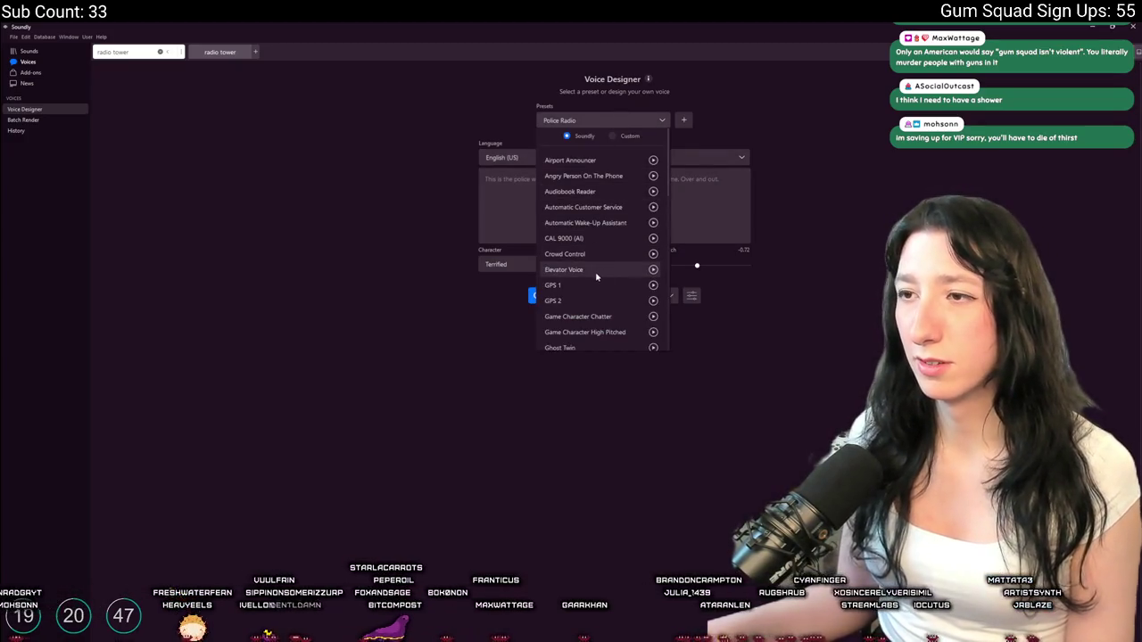
click(597, 273)
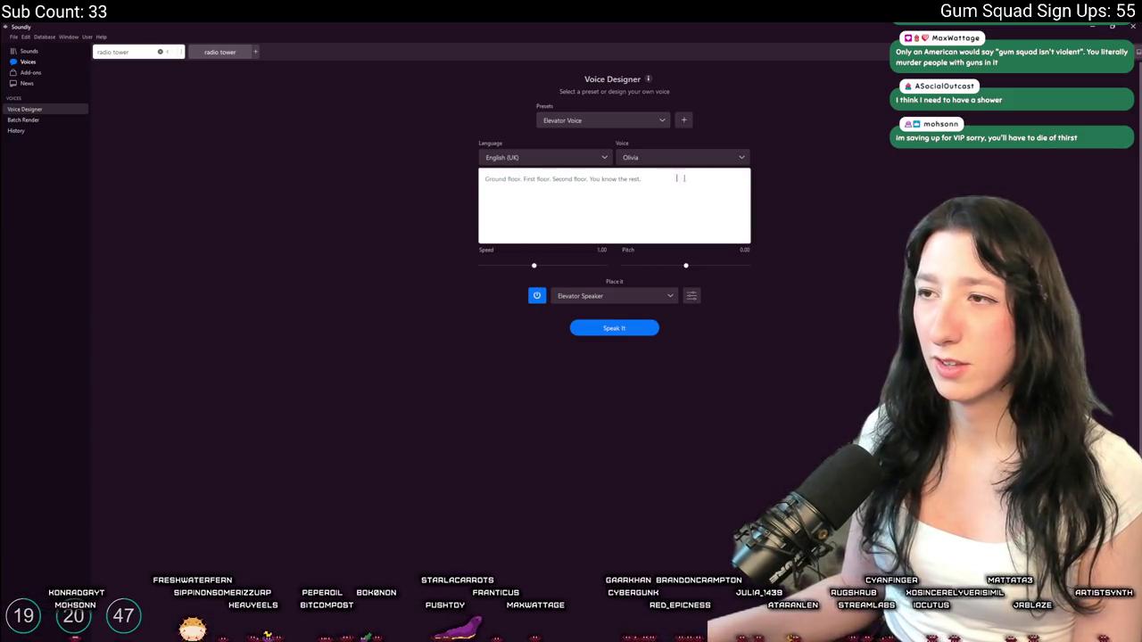
drag(676, 179, 465, 182)
key(BackSpace)
text(Welcome to the binkle floor!)
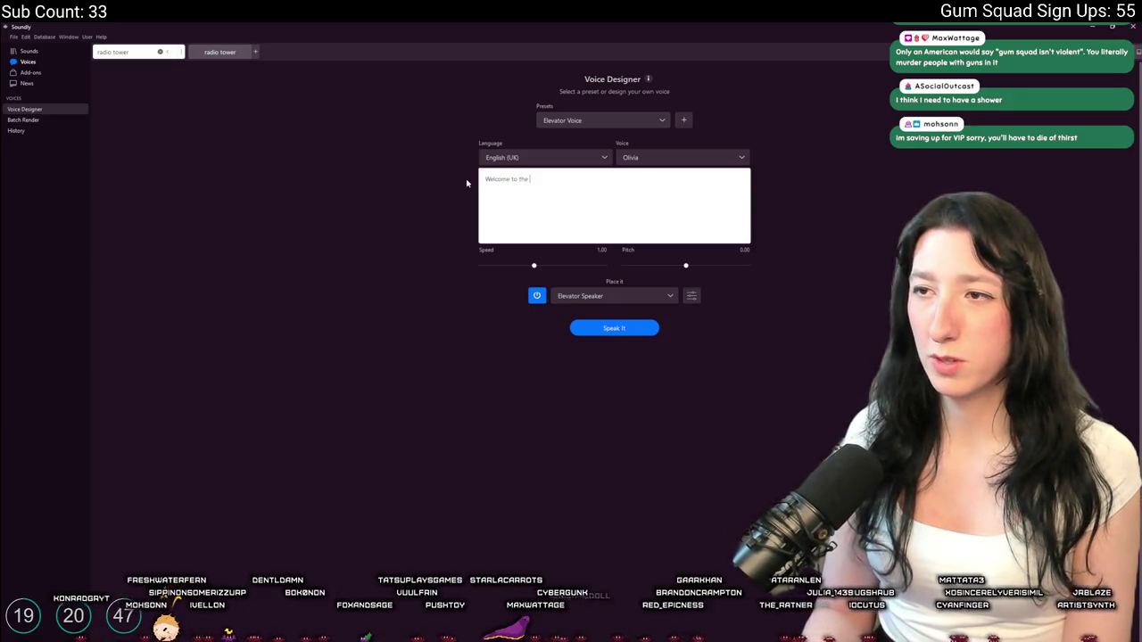
click(619, 329)
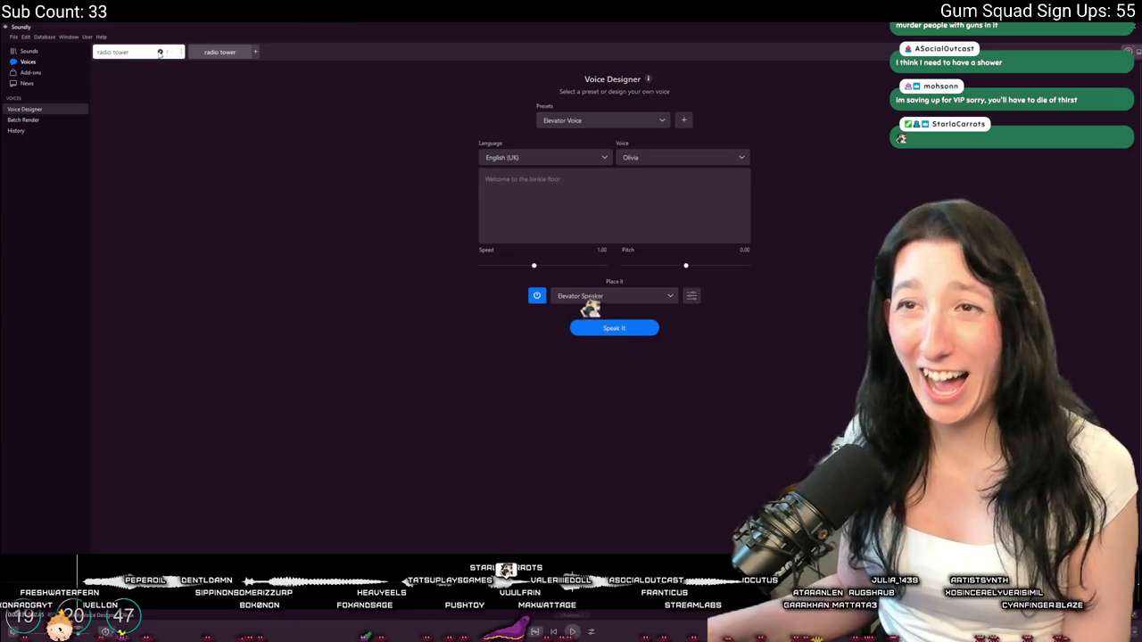
click(160, 52)
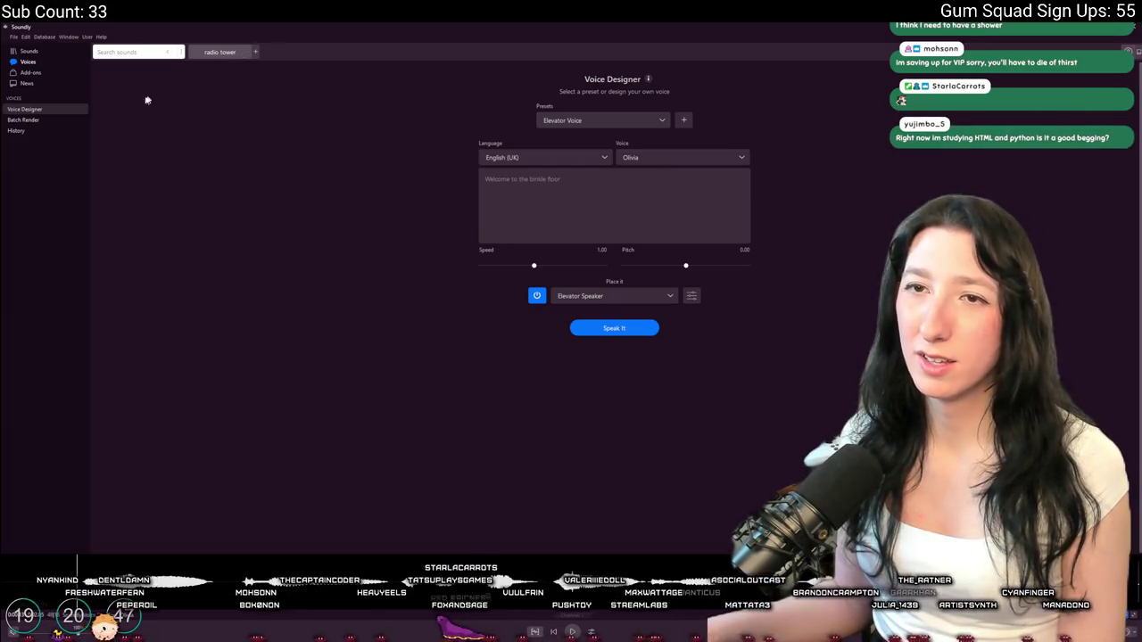
click(29, 51)
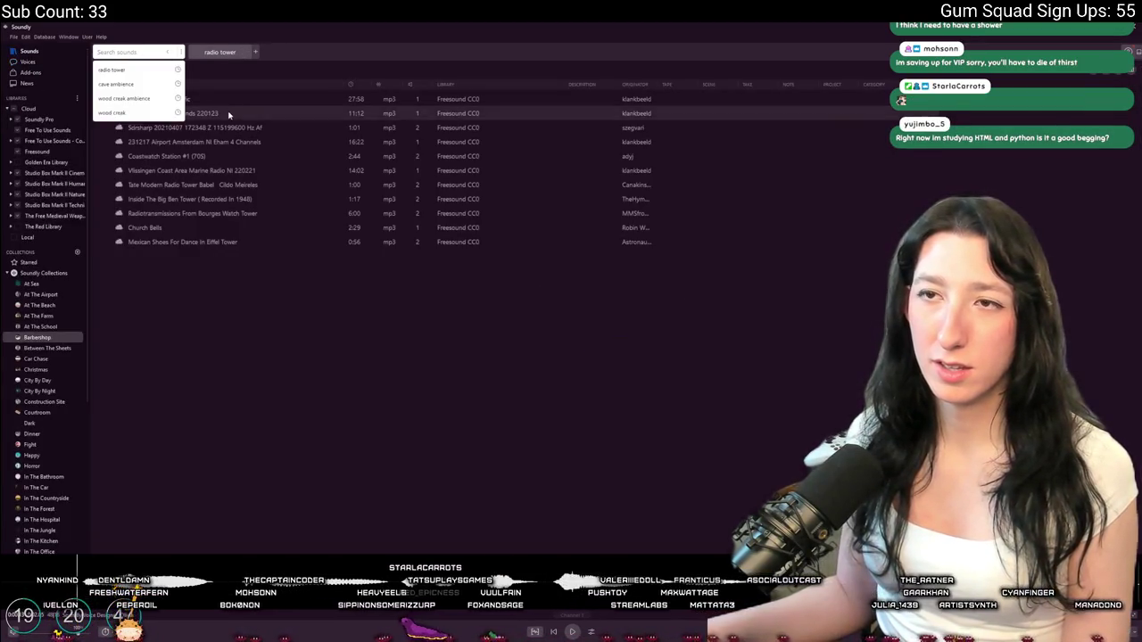
Search the Soundly library for 'beacon' sounds, then return to Voice Designer
text(bed)
key(BackSpace)
key(BackSpace)
key(BackSpace)
text(acon)
key(Return)
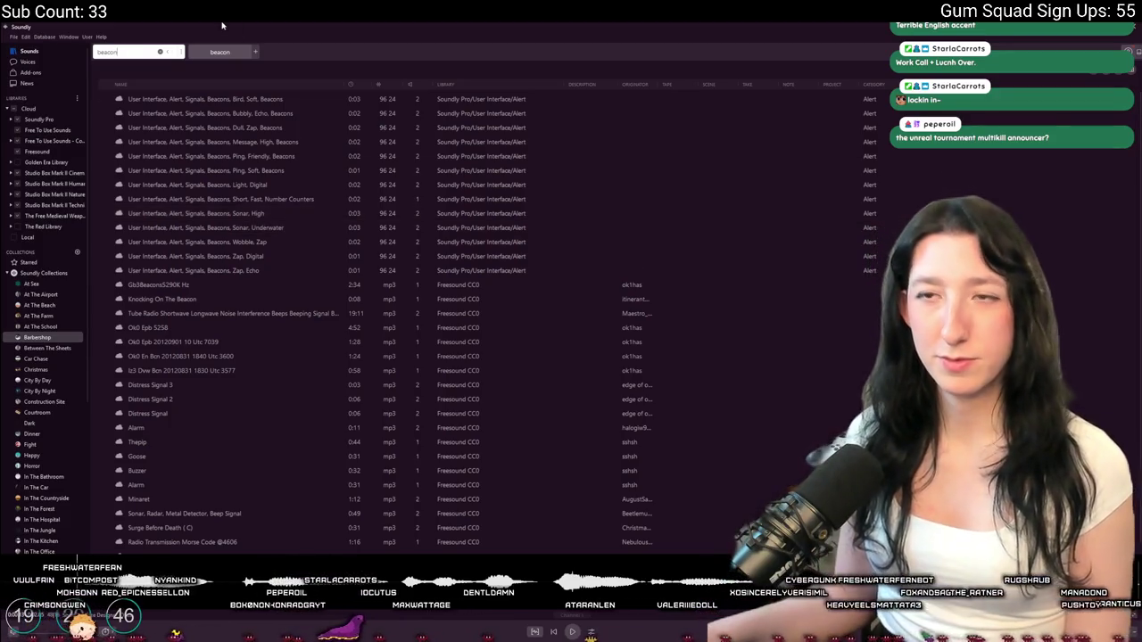
click(41, 61)
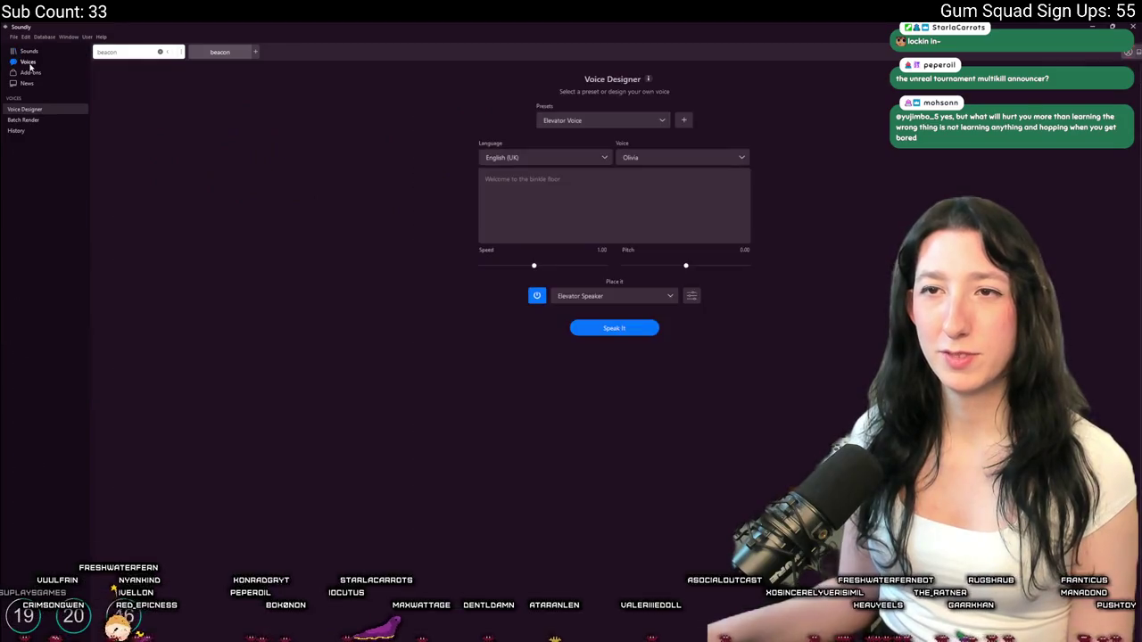
Have the Nuke Dukem voice preset speak a 'kick butt' line
click(614, 123)
scroll(601, 176, down, 10)
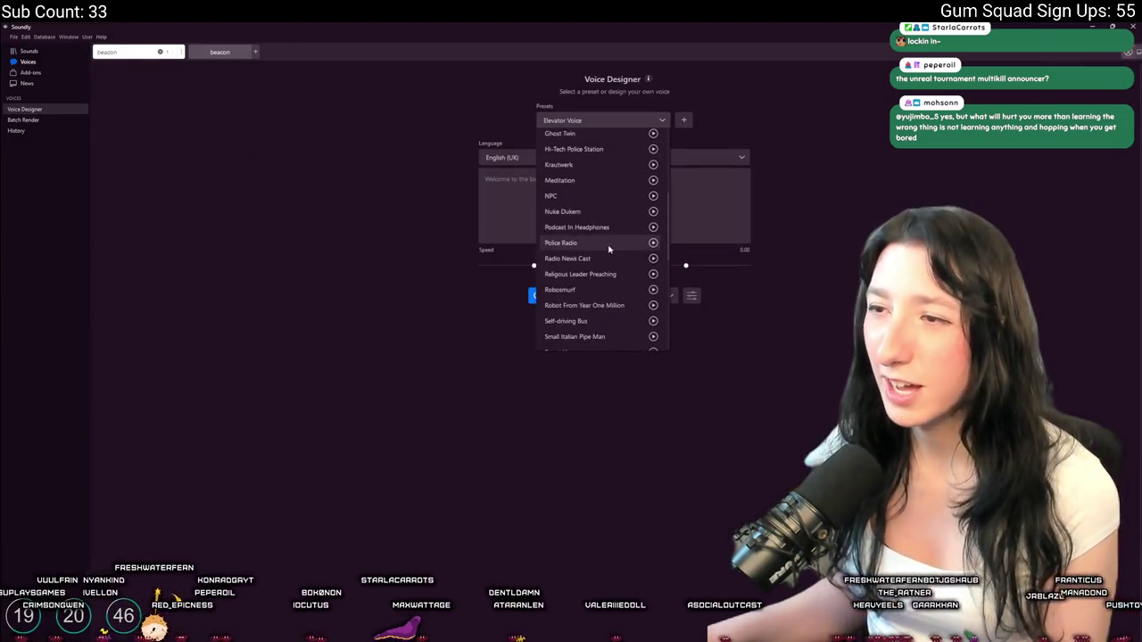
scroll(607, 205, down, 4)
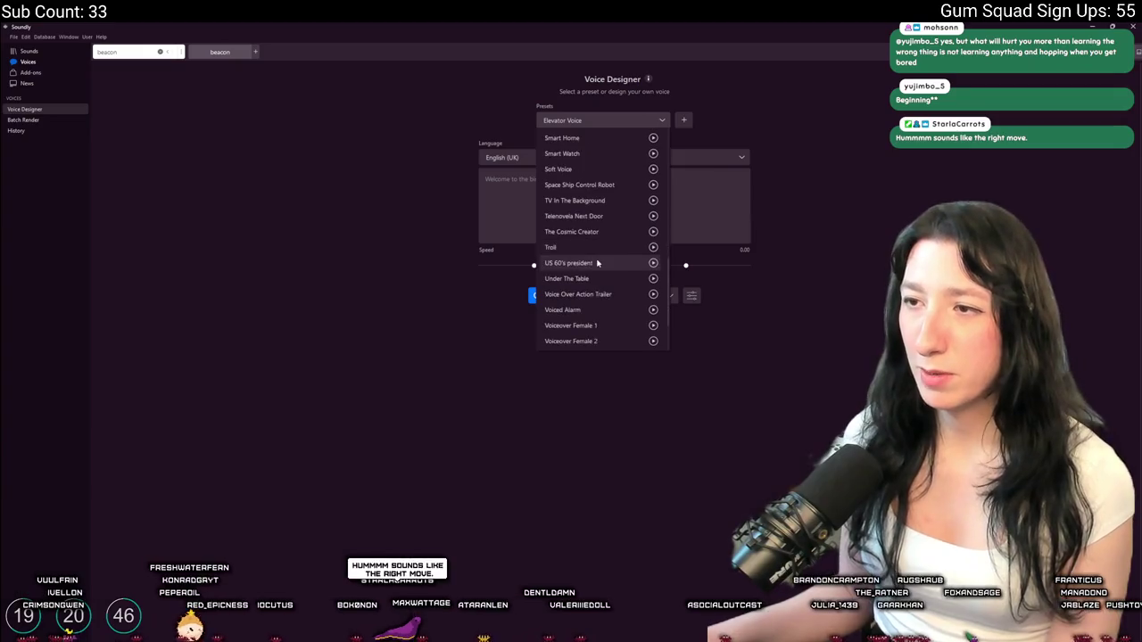
scroll(581, 271, down, 5)
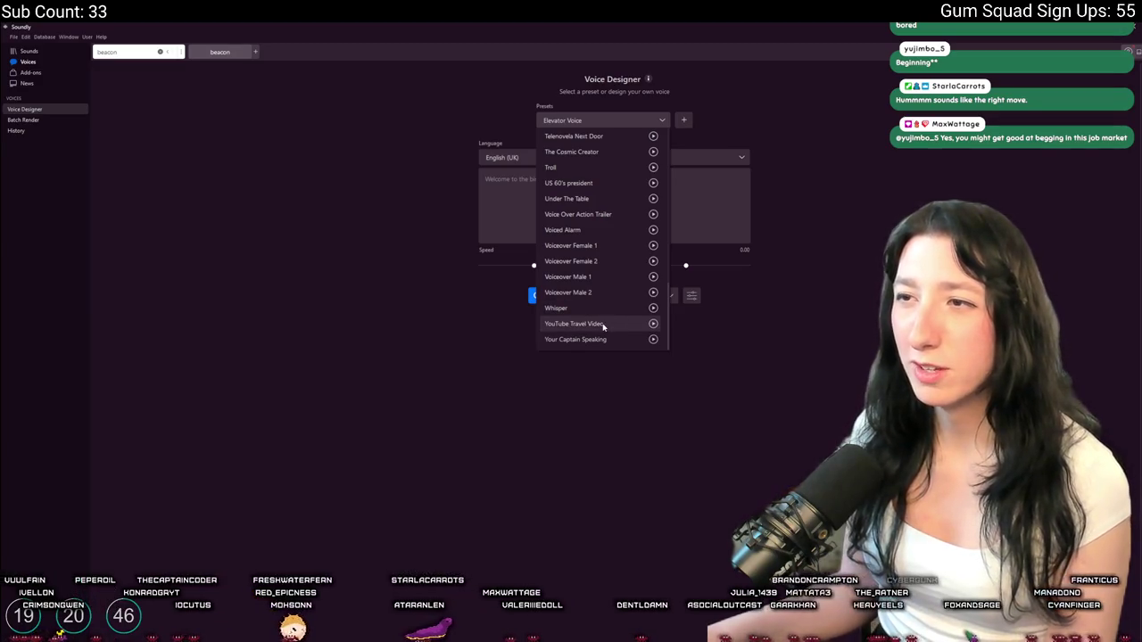
scroll(603, 327, up, 6)
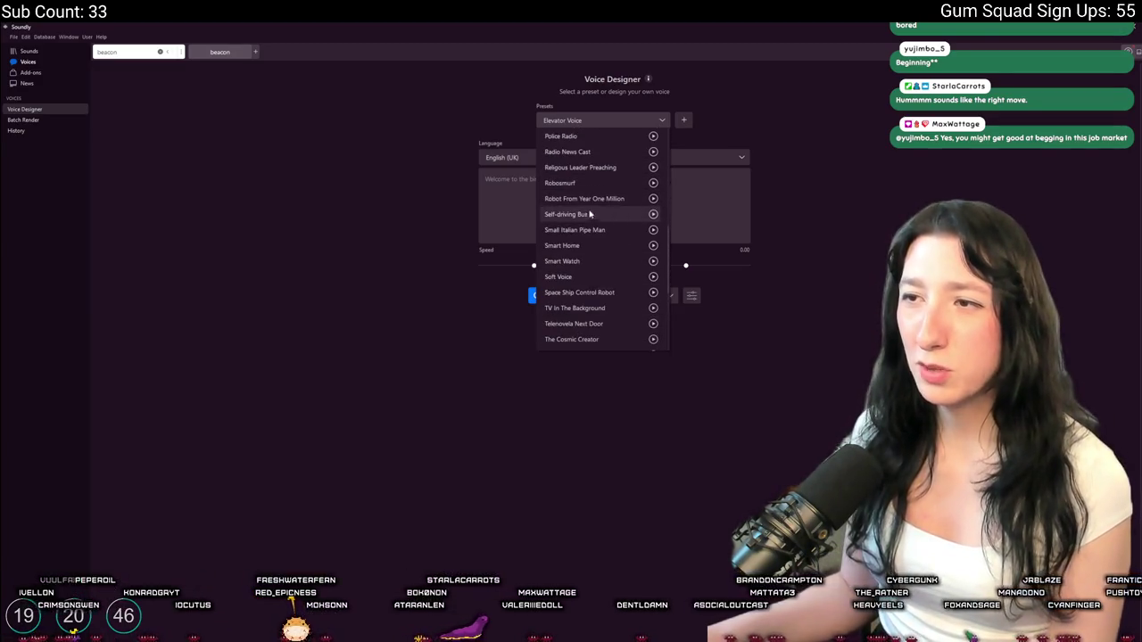
scroll(585, 249, up, 5)
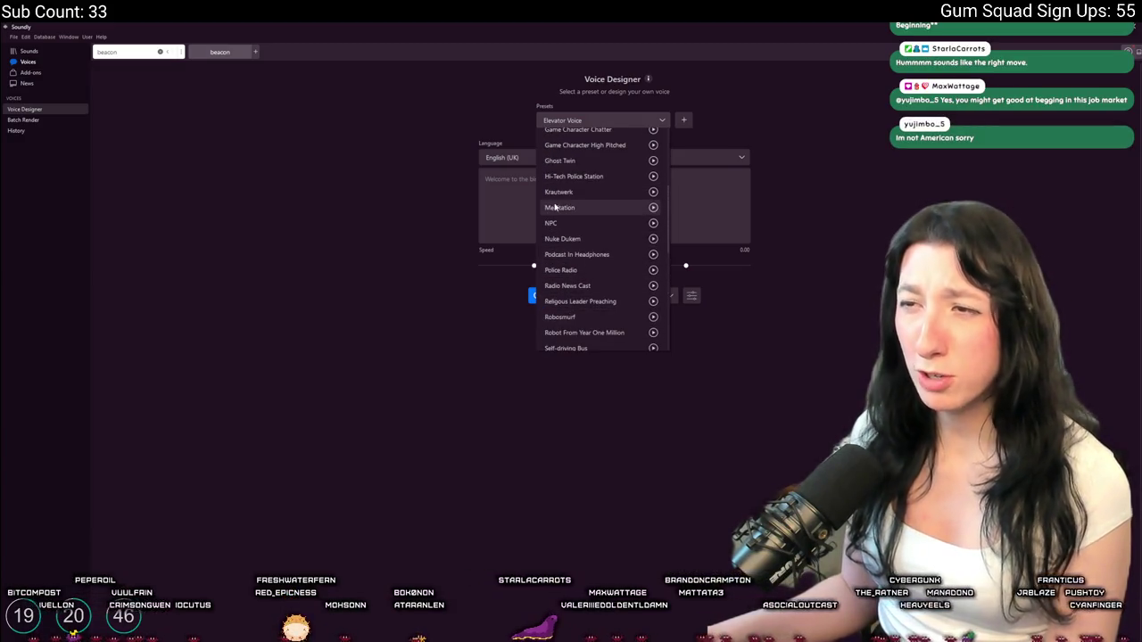
click(574, 242)
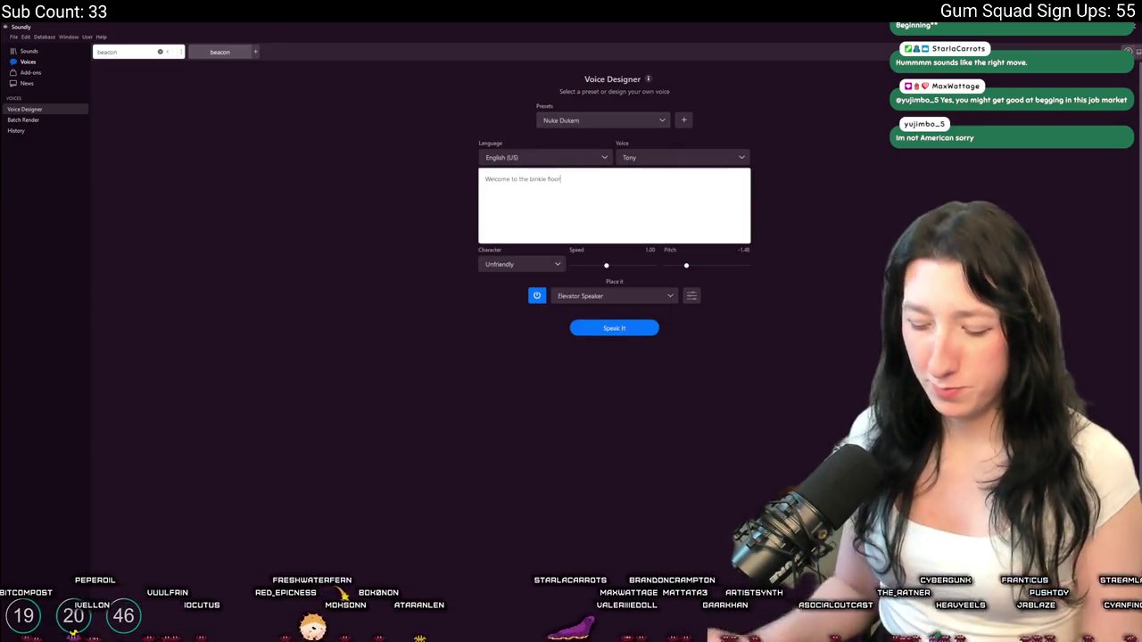
text(I came here to kick butts and chew gum, and I'm all out of butts.)
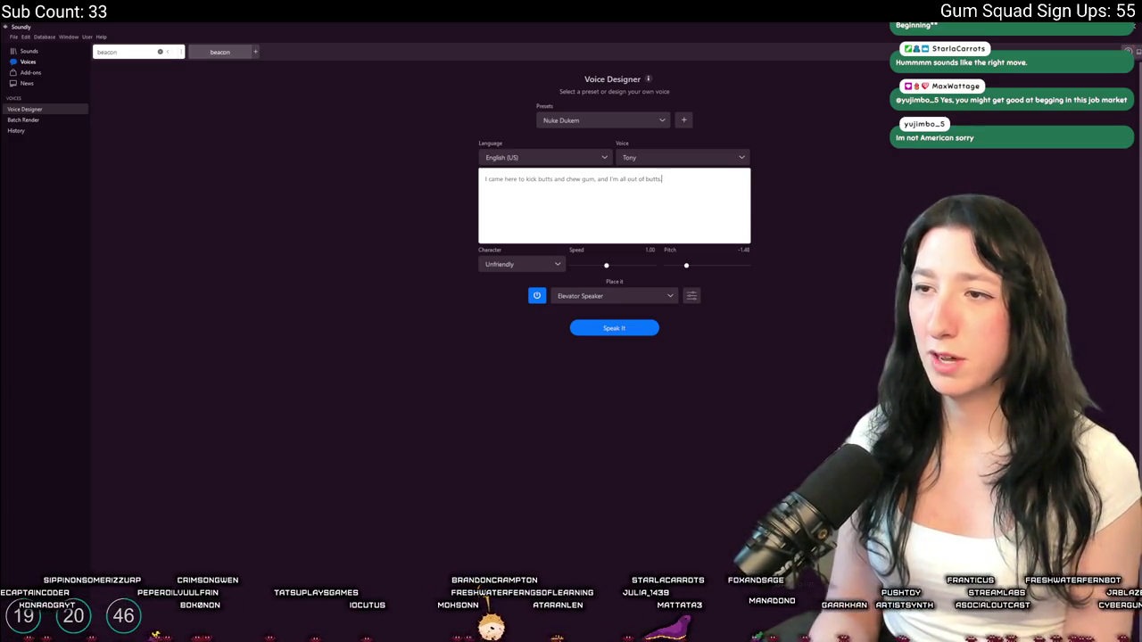
click(597, 328)
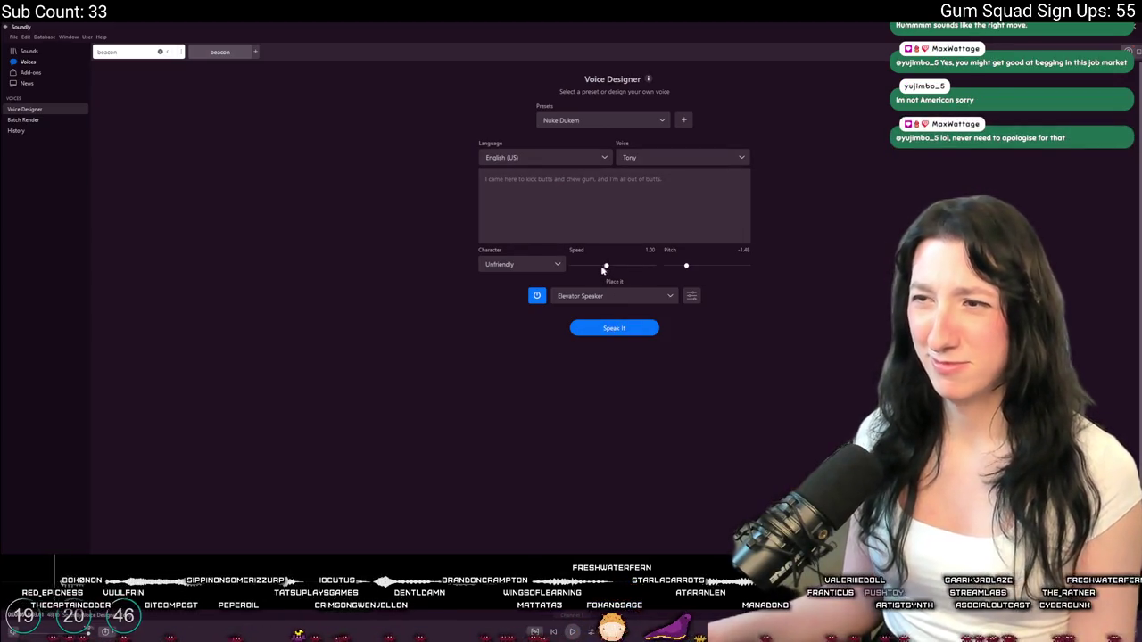
Slow the speech speed and place the voice in a TV, Living Room
drag(608, 268, 600, 267)
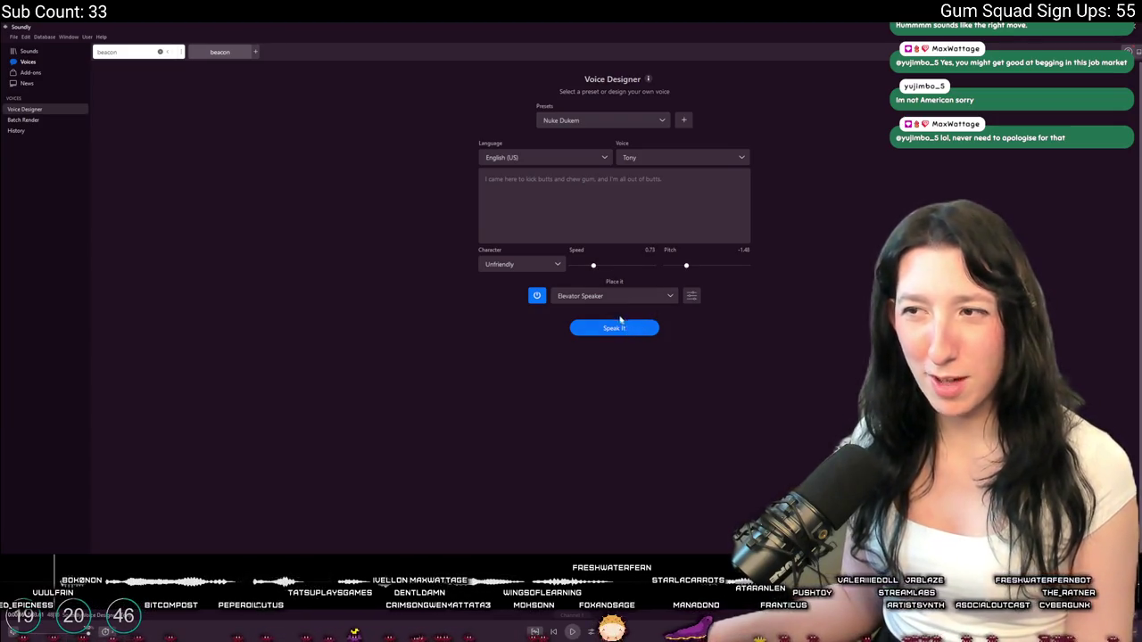
click(618, 297)
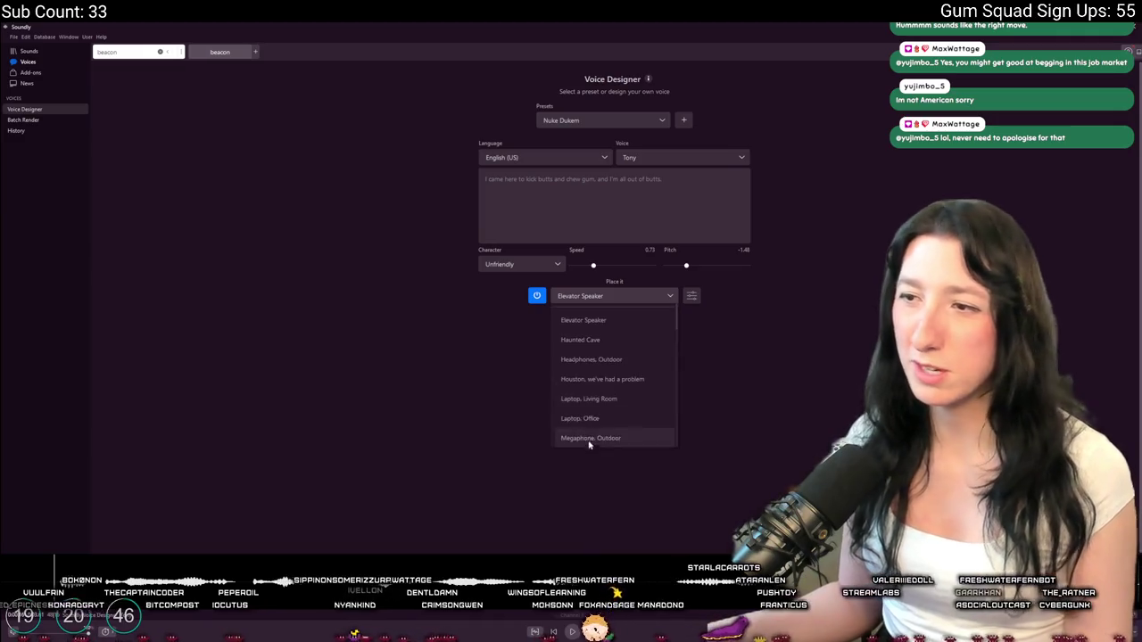
scroll(593, 437, down, 5)
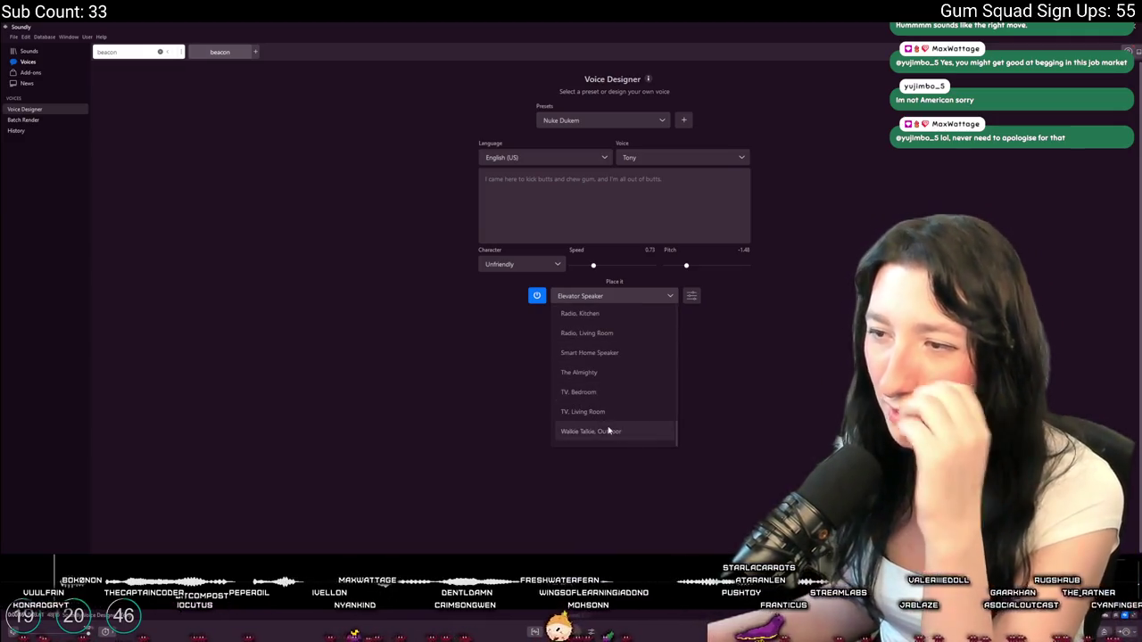
click(609, 412)
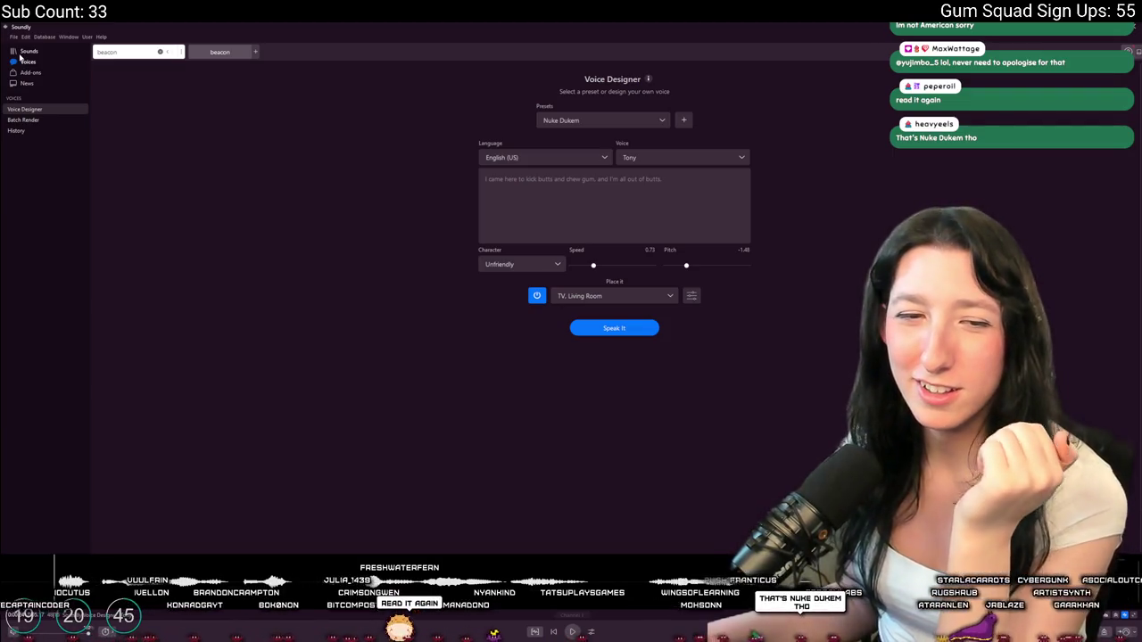
Have the GPS 1 preset say 'Turn left in 10 feet.' and clear the beacon search
click(594, 120)
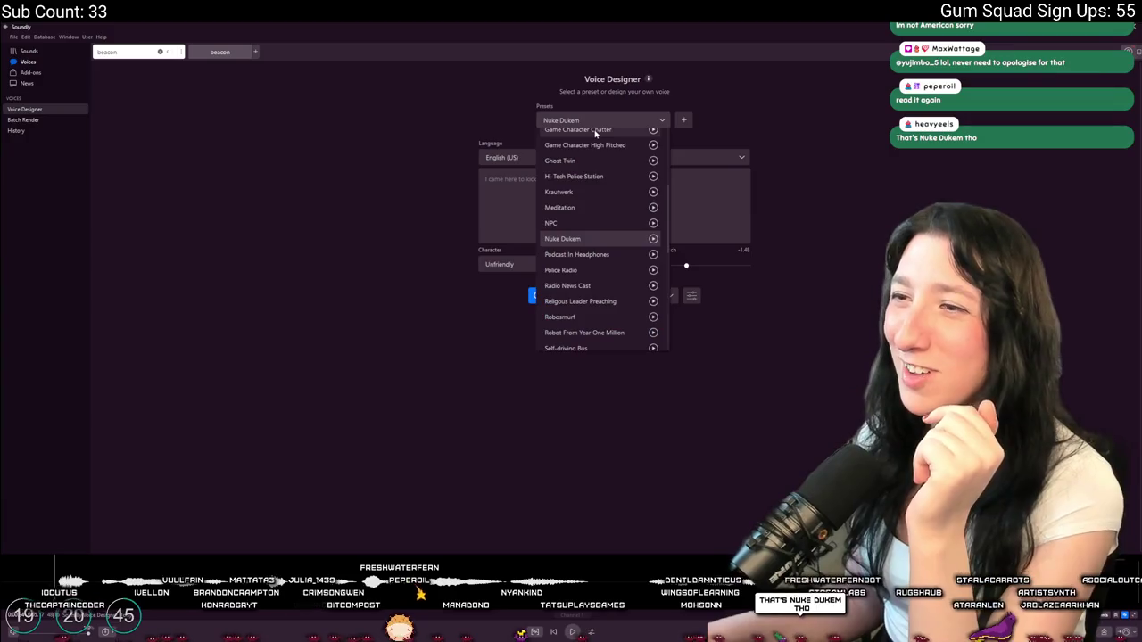
scroll(596, 277, up, 5)
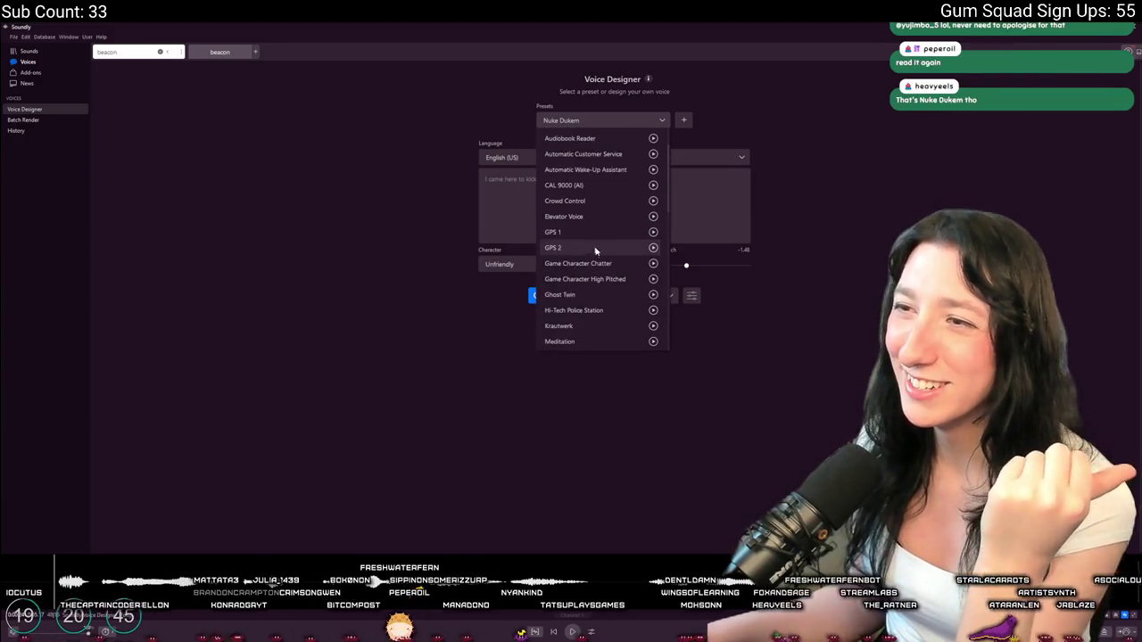
click(562, 285)
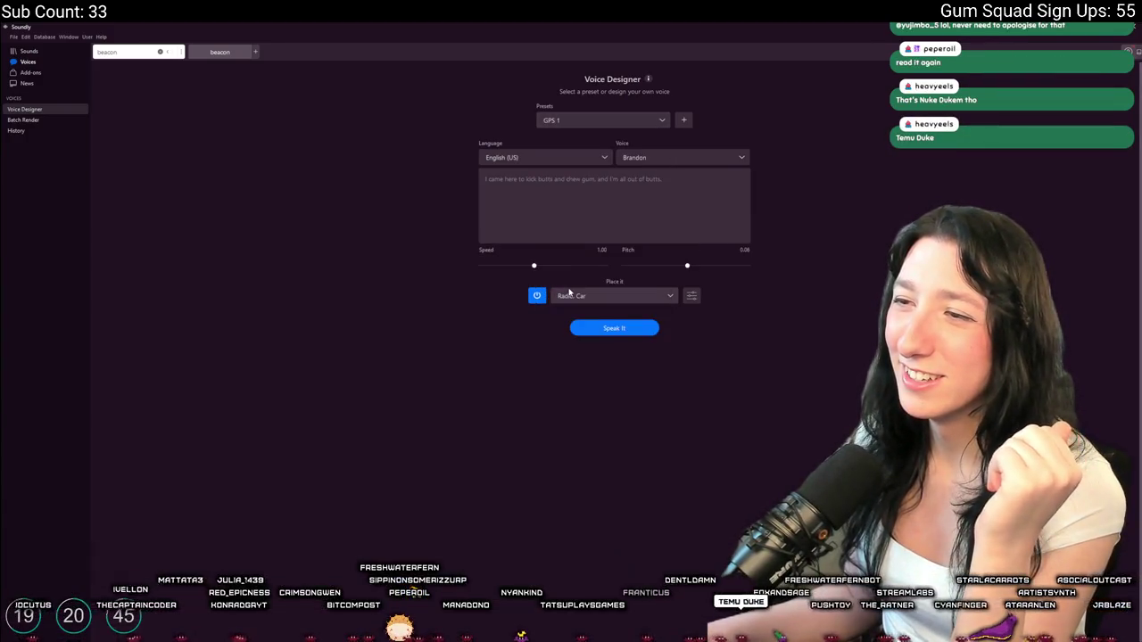
key(ctrl+a)
key(BackSpace)
text(Turn left in 10 feet.)
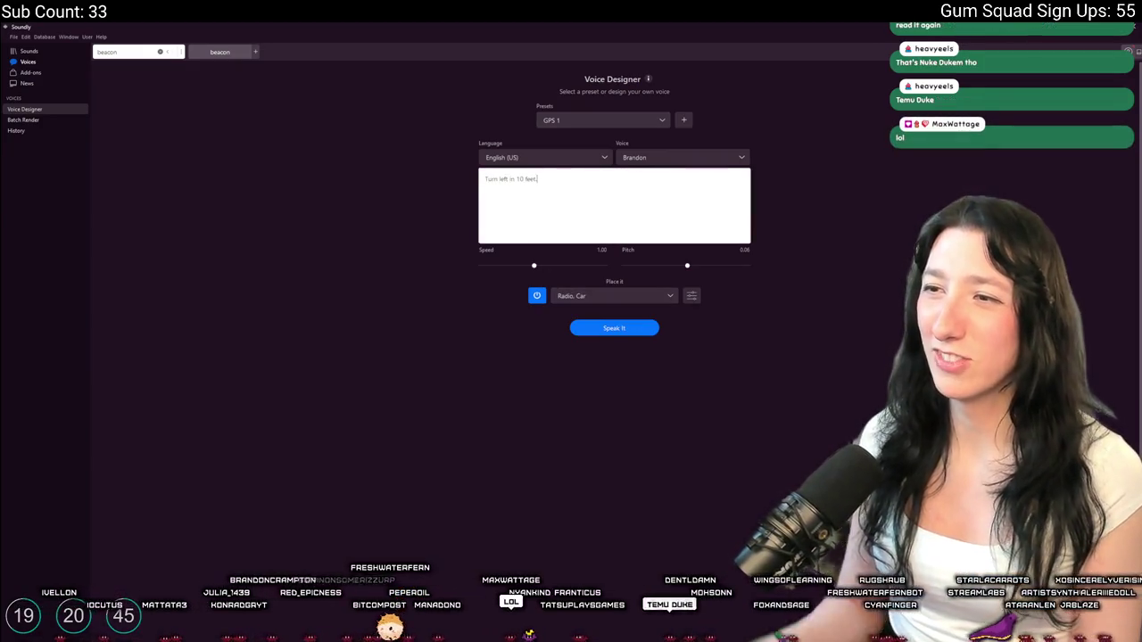
click(624, 329)
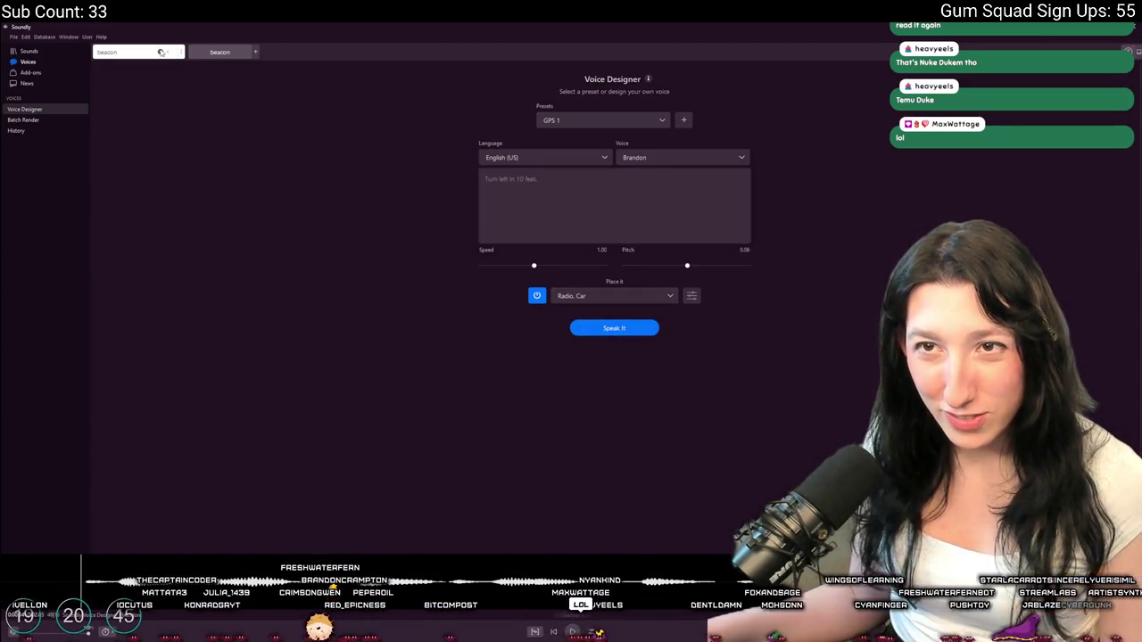
click(161, 51)
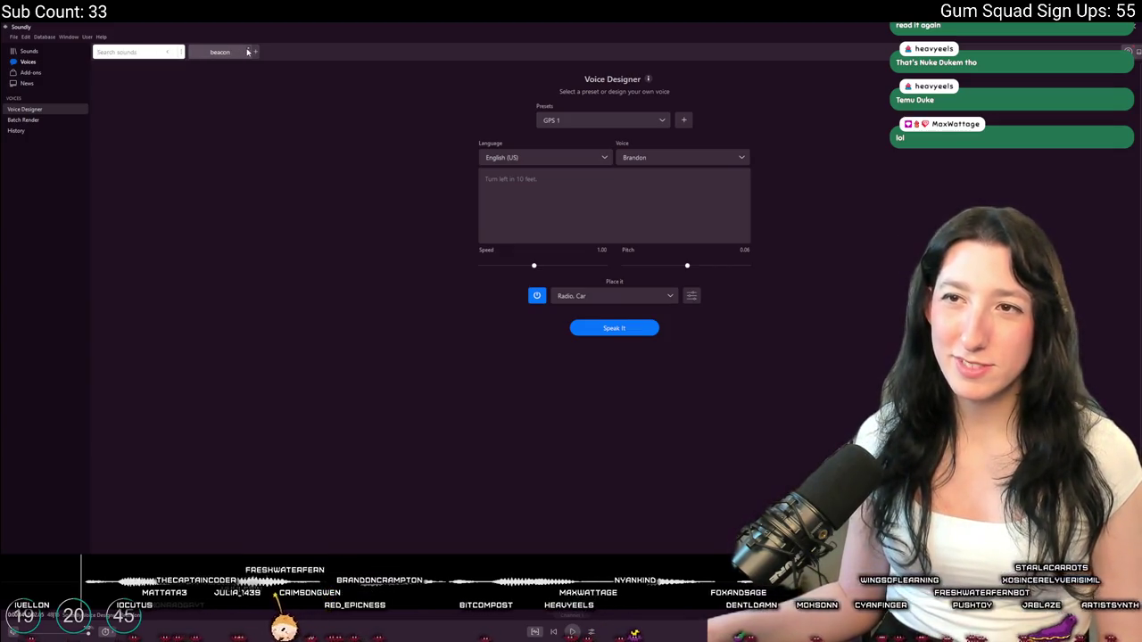
Search the sound library for 'electrum hum', which returns nothing
click(40, 52)
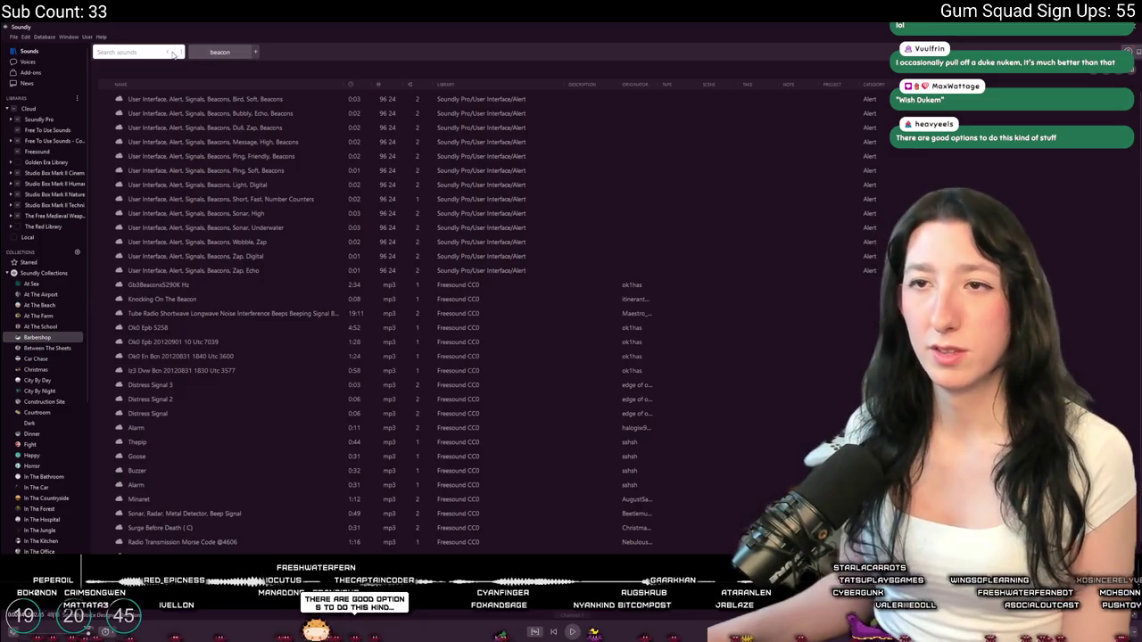
click(168, 52)
text(e)
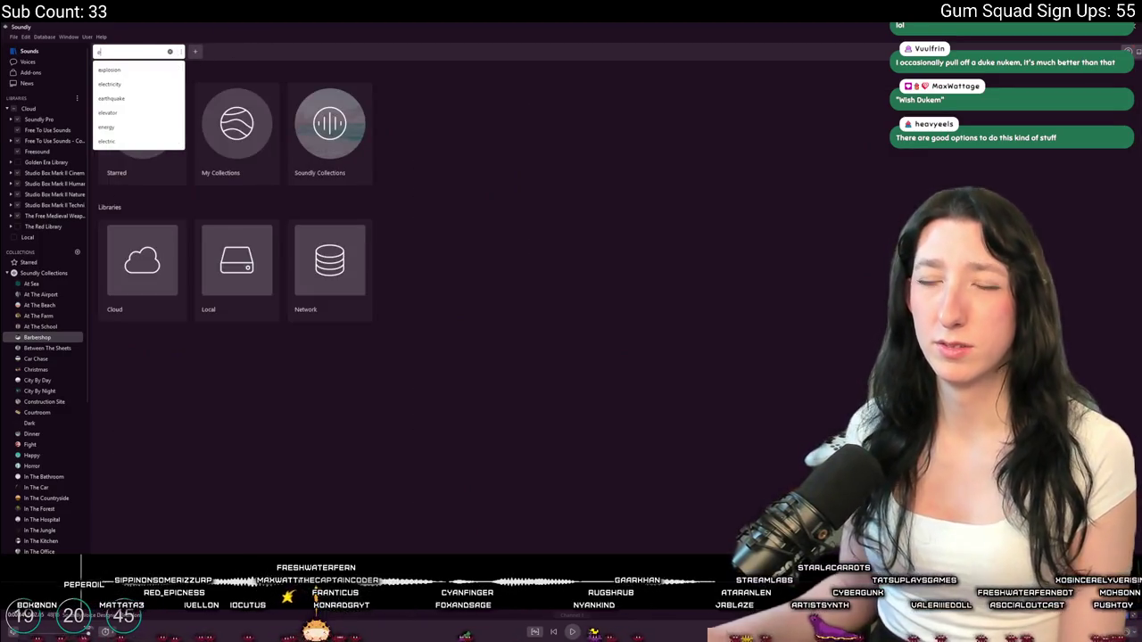
text(lectrum hu)
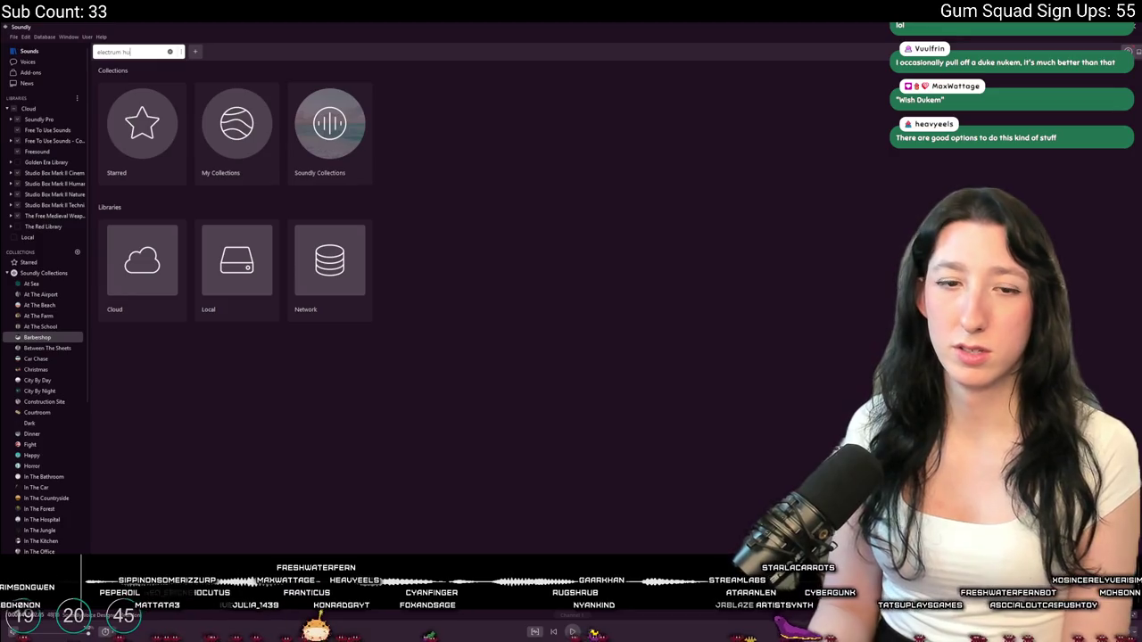
text(m)
key(Return)
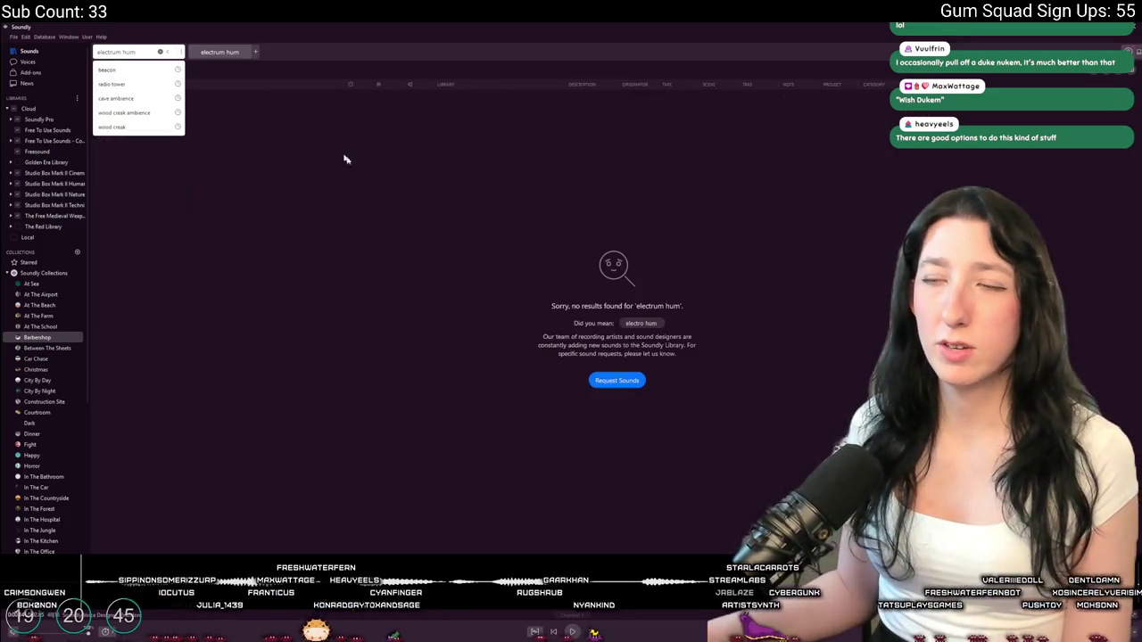
Replace the query with 'electricity static' and run the search
drag(137, 52, 97, 52)
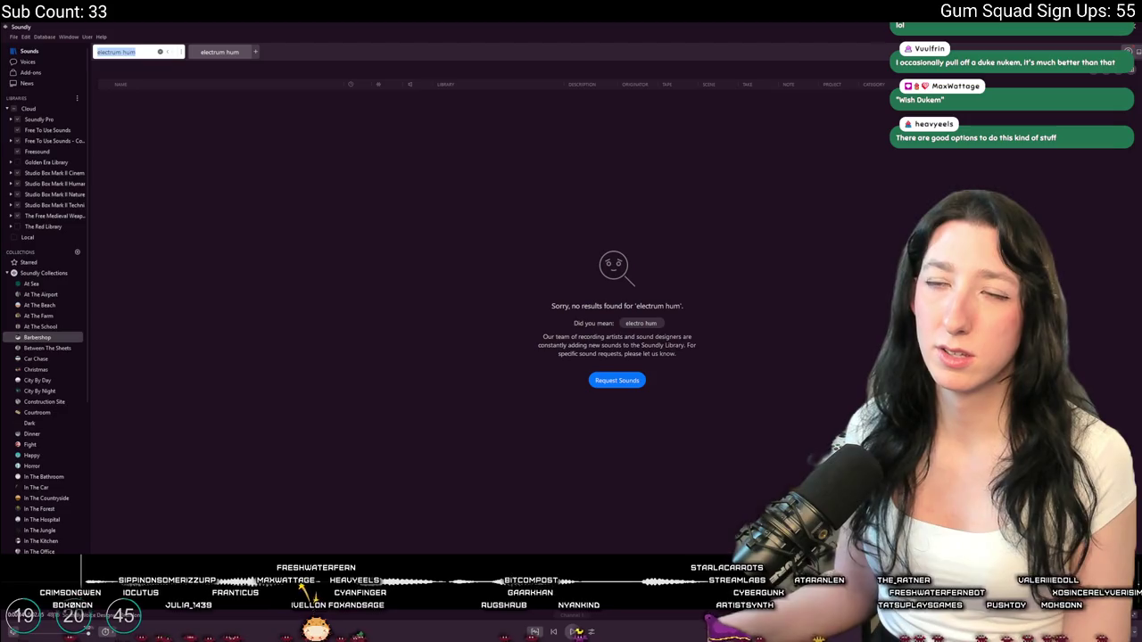
text(electricity)
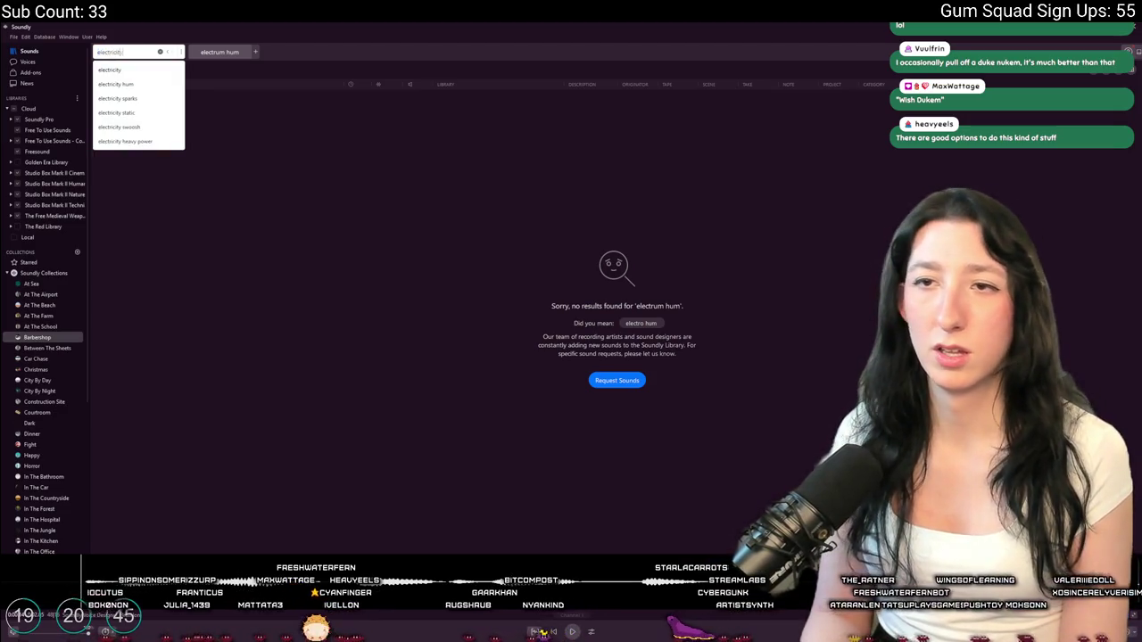
text( static)
key(Return)
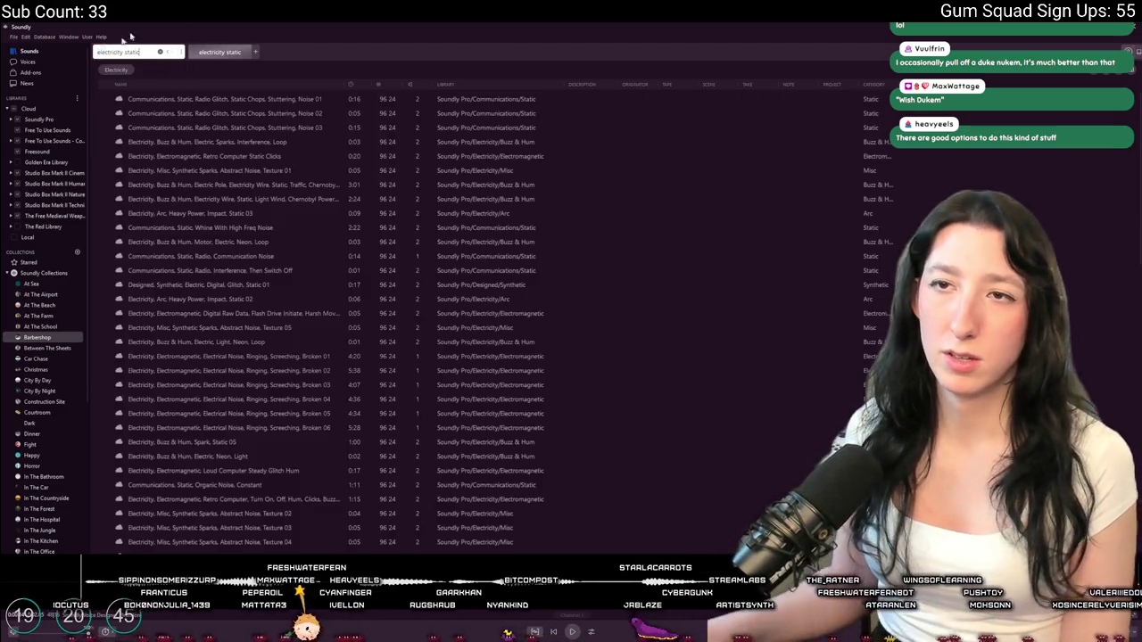
Audition static clips like Retro Computer Static Clicks and Radio Communication Noise, ending on Spark, Static 05
key(Down)
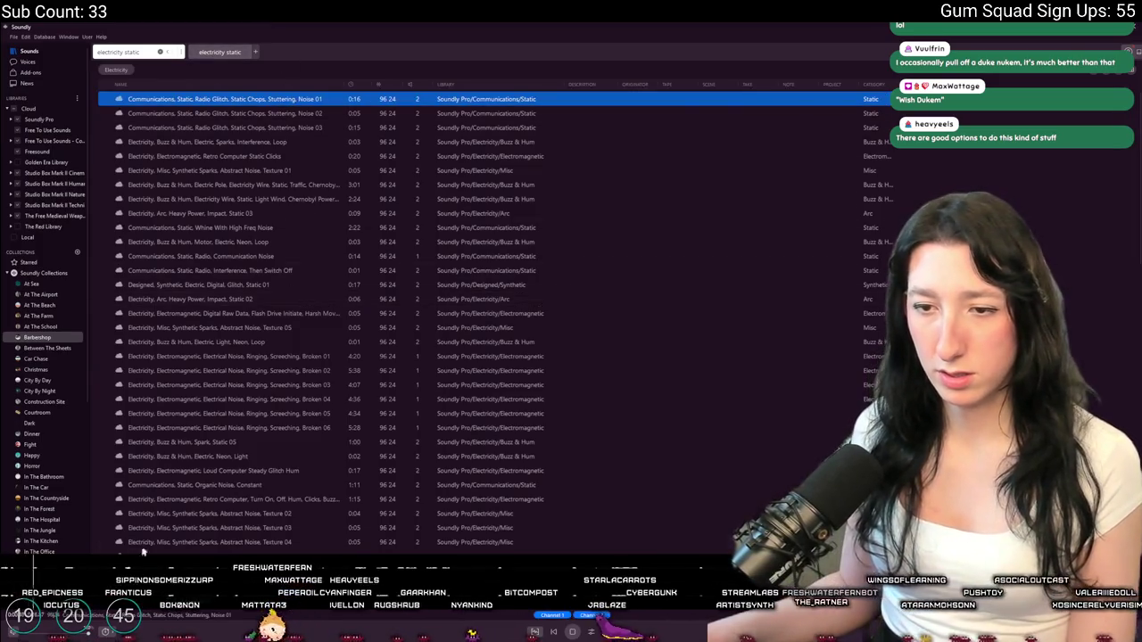
click(243, 157)
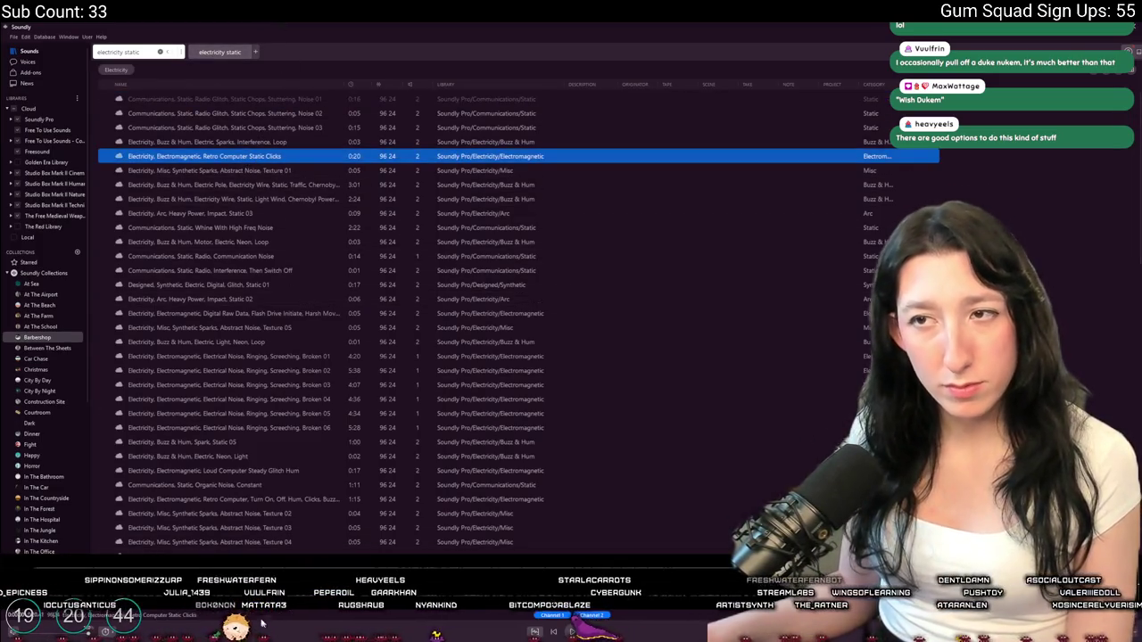
click(213, 229)
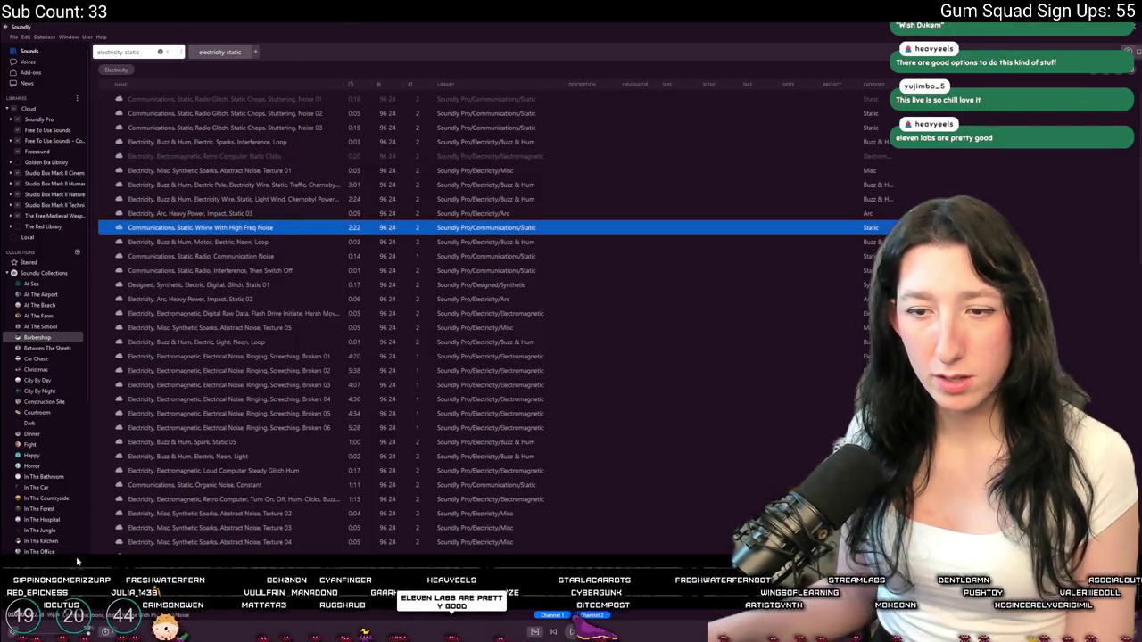
click(336, 257)
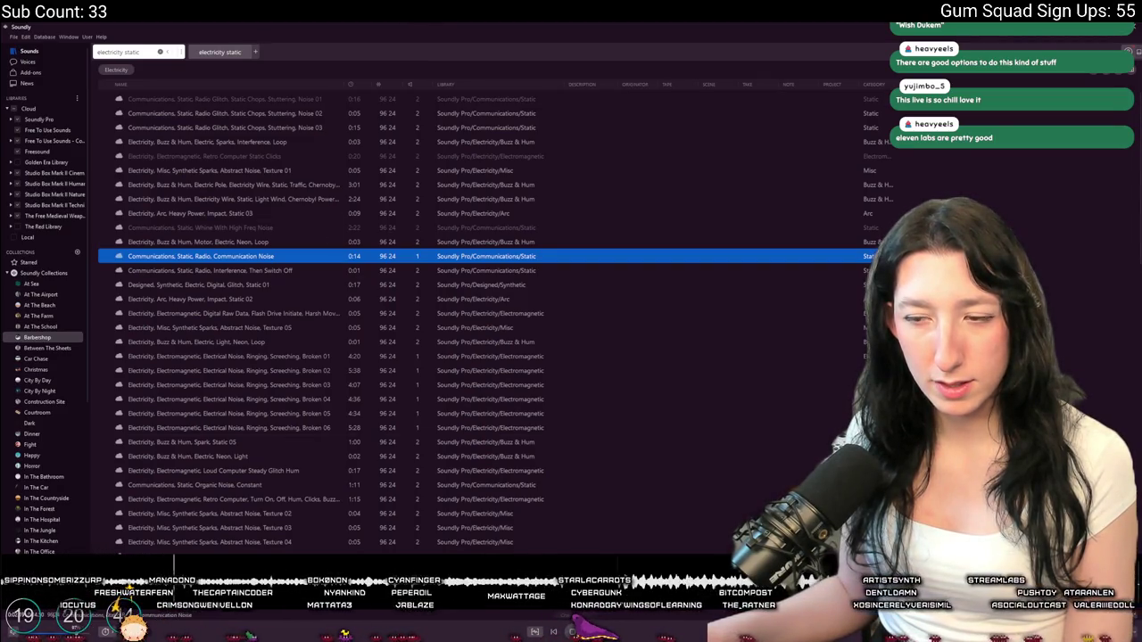
click(306, 343)
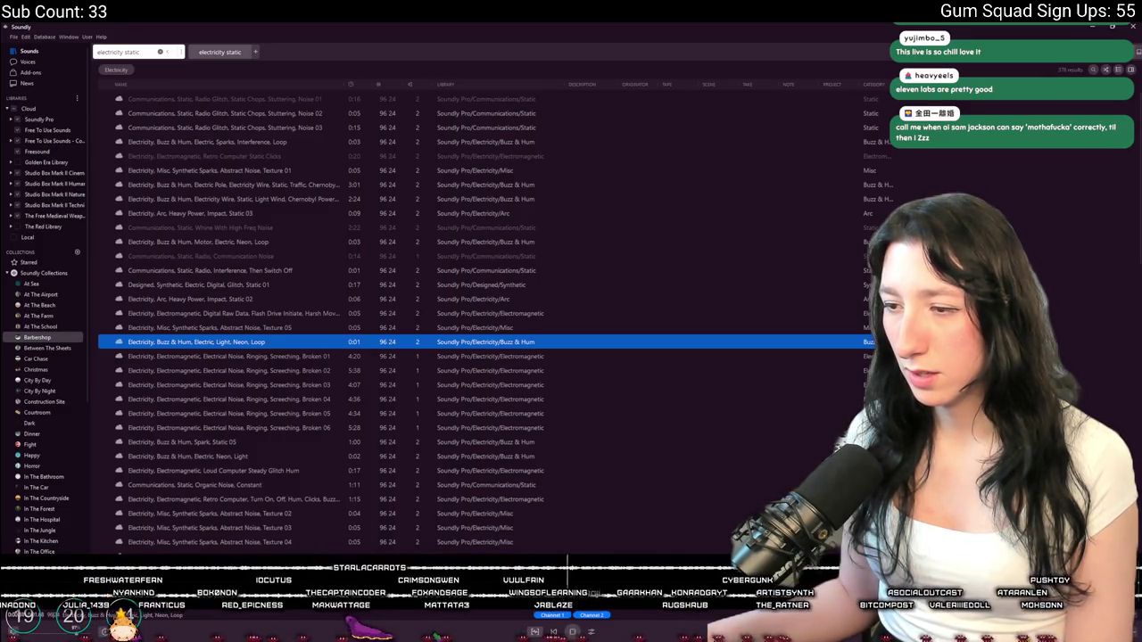
click(225, 456)
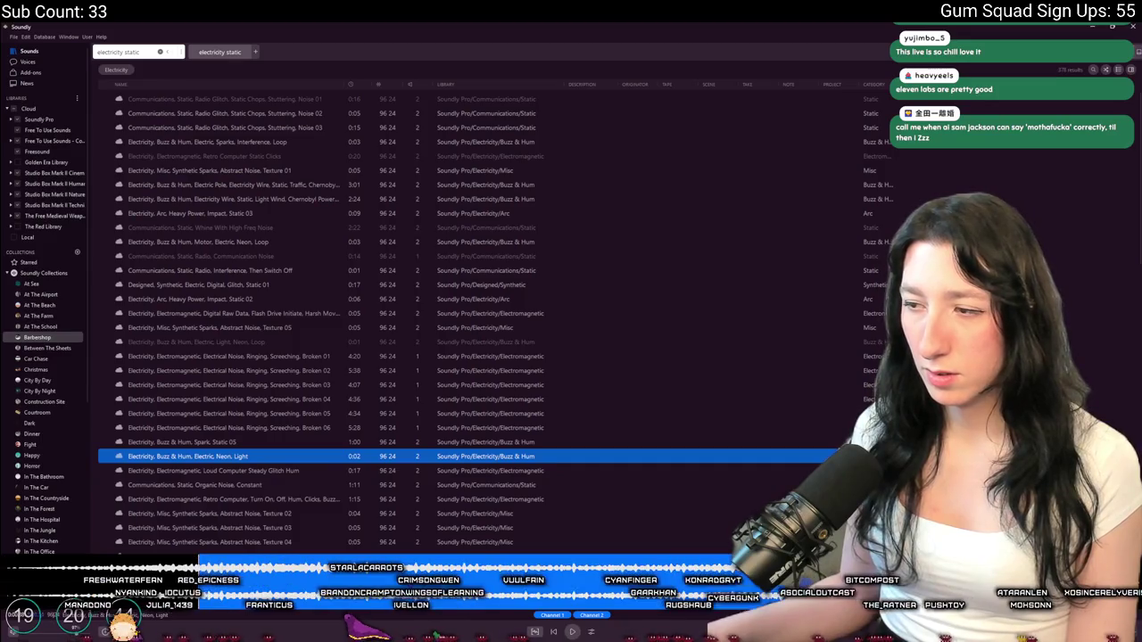
click(300, 443)
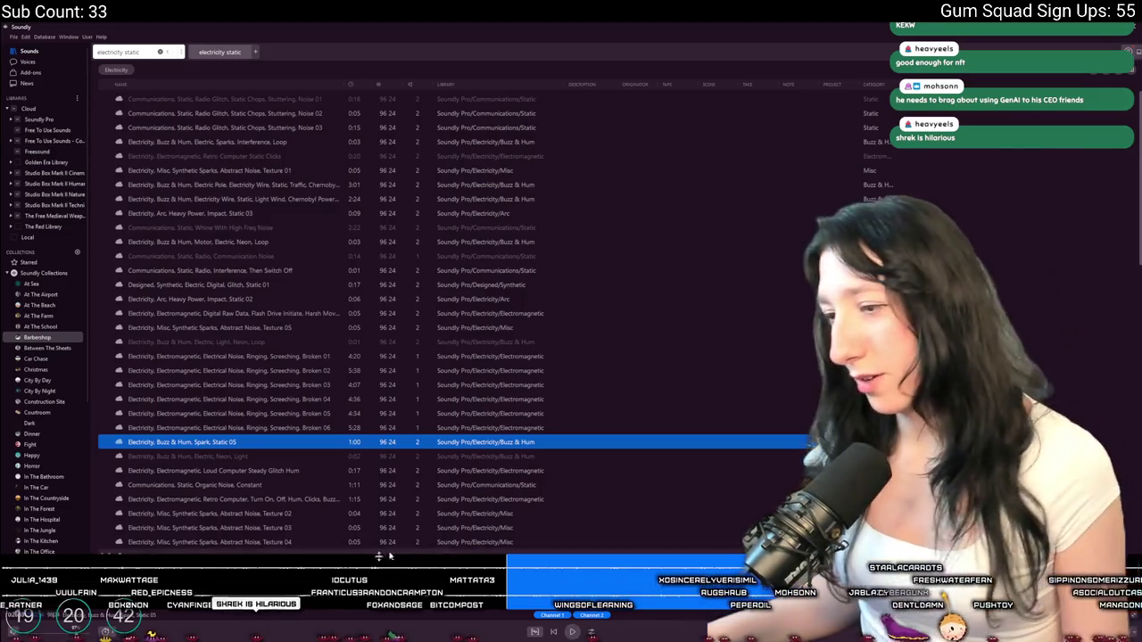
mouse_move(578, 632)
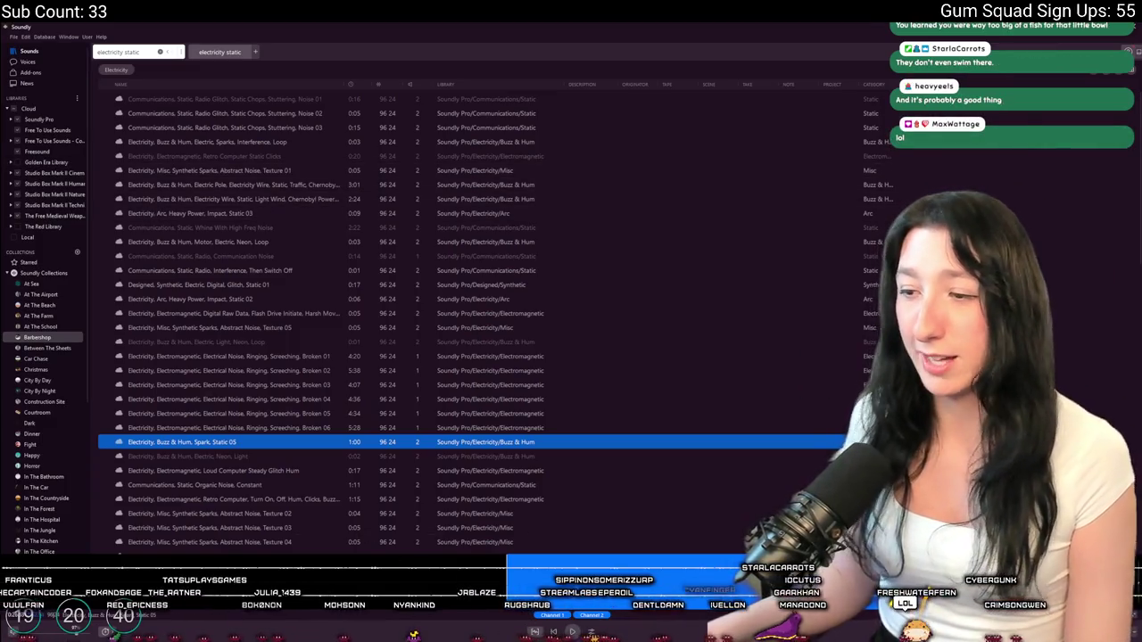
key(alt+Tab)
Drop the Spark, Static 05 sample into the FL Studio playlist and play it briefly
mouse_move(682, 613)
mouse_down()
mouse_move(709, 468)
mouse_move(685, 277)
mouse_move(536, 101)
mouse_up()
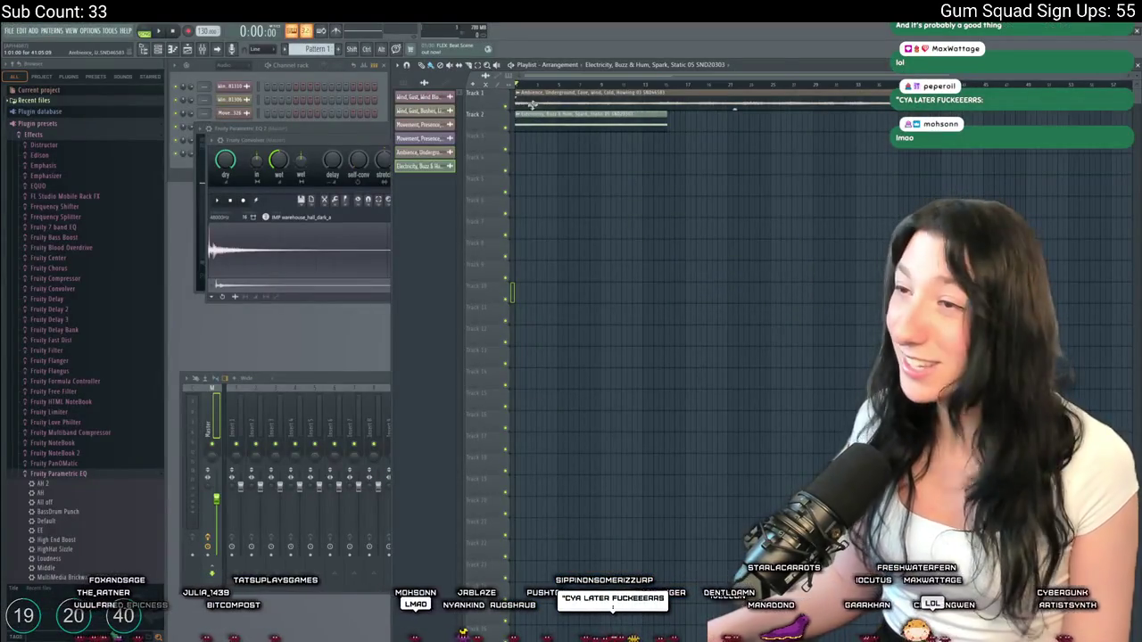
click(231, 434)
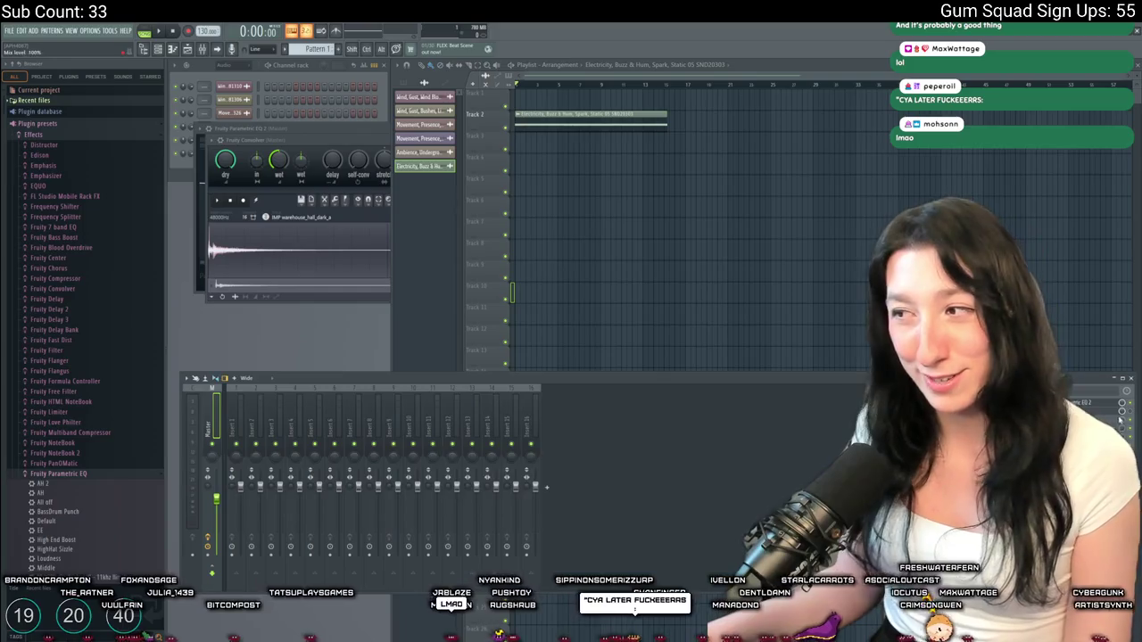
click(675, 222)
key(space)
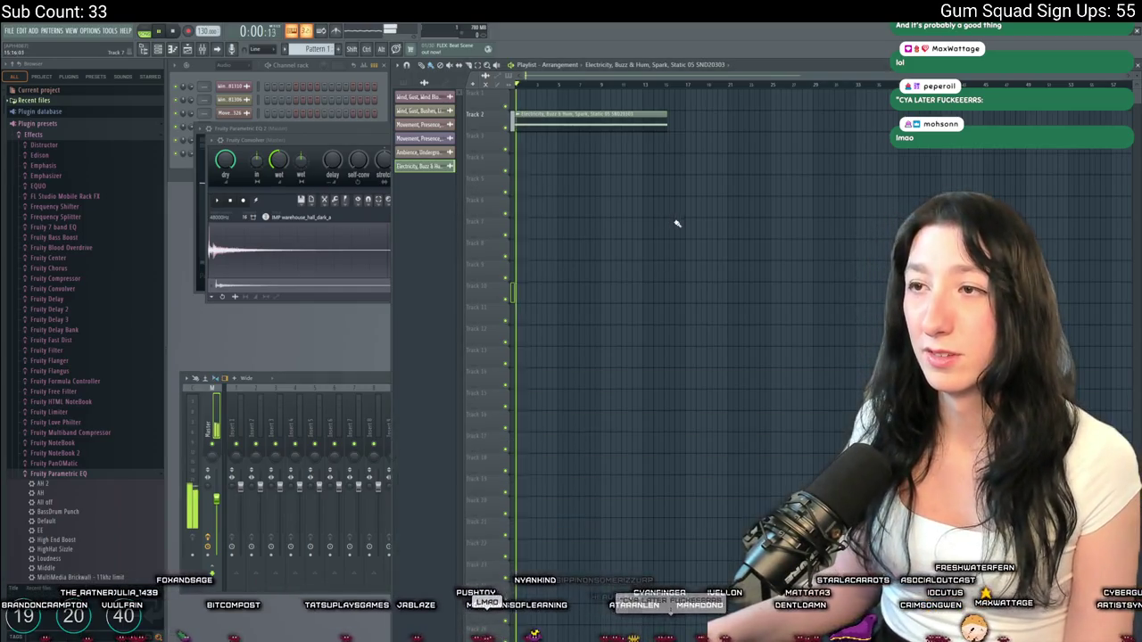
key(space)
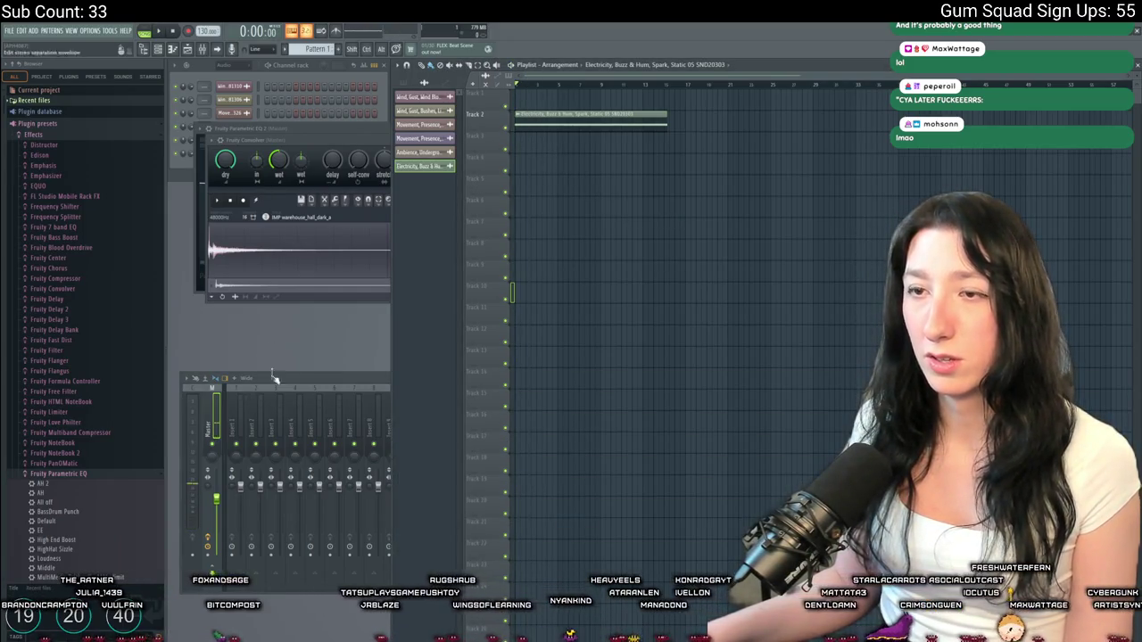
Play the project again with the mixer and Fruity Convolver reverb in view
click(545, 488)
click(287, 161)
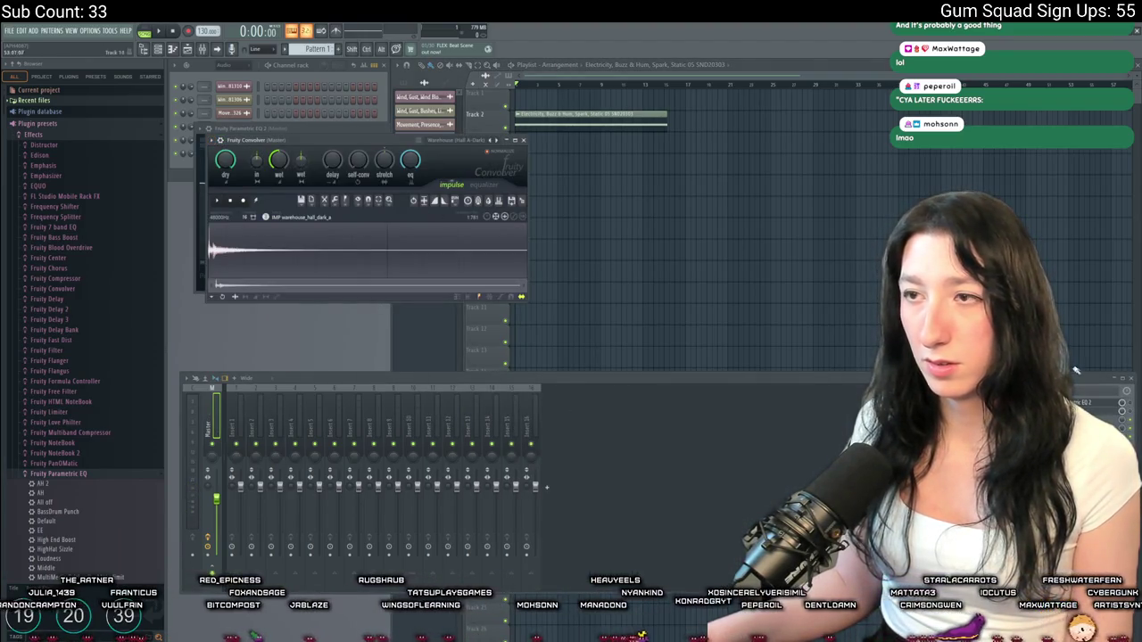
key(space)
click(546, 487)
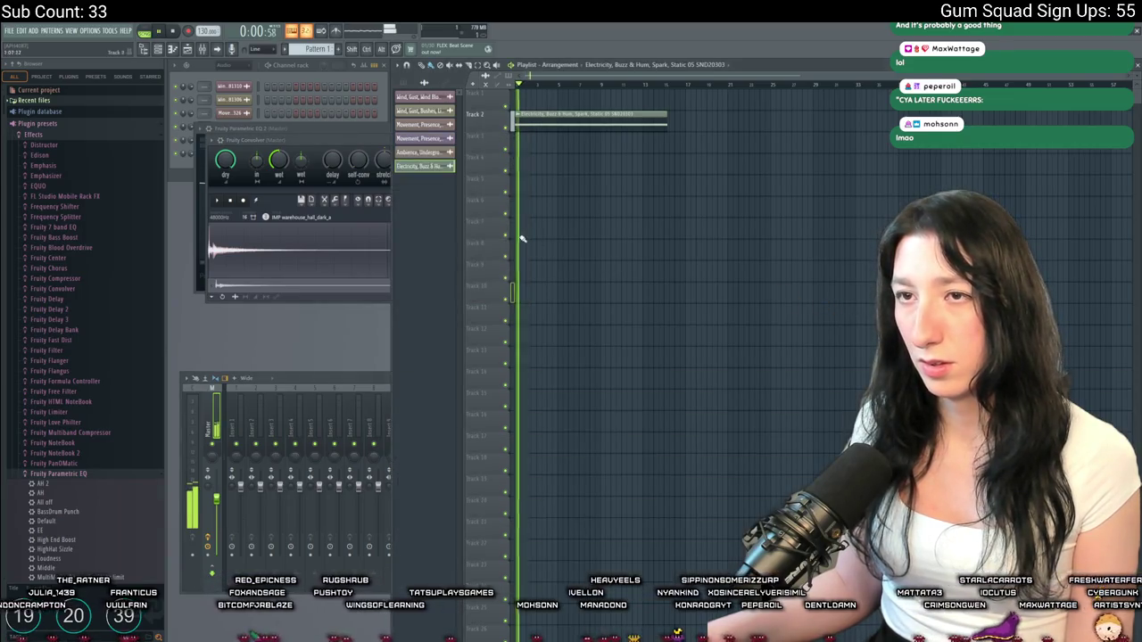
key(space)
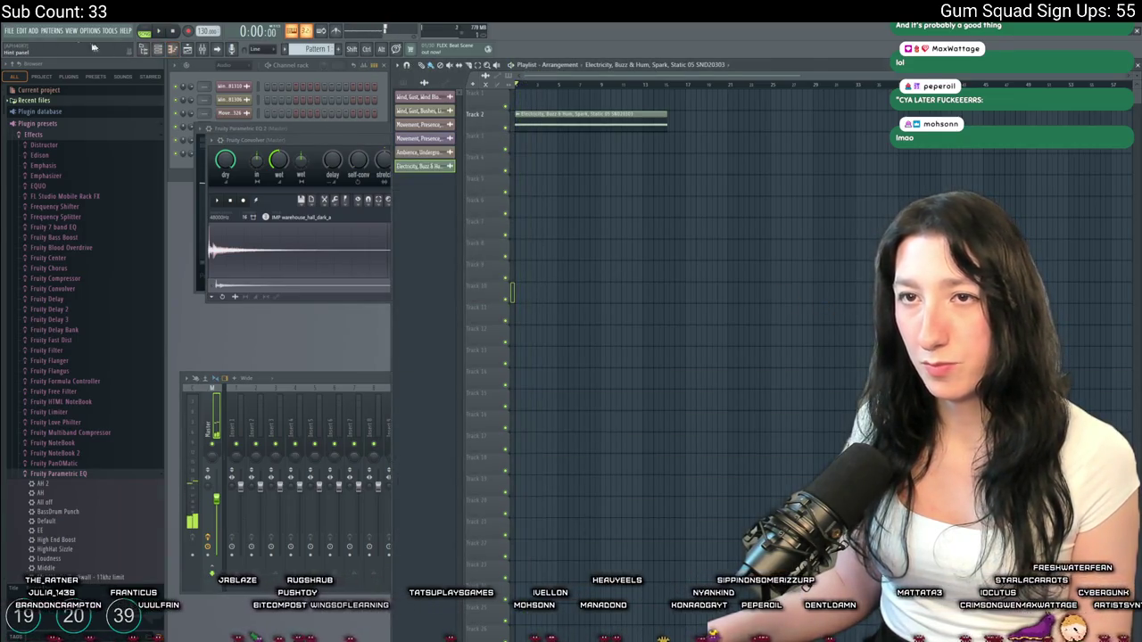
click(10, 30)
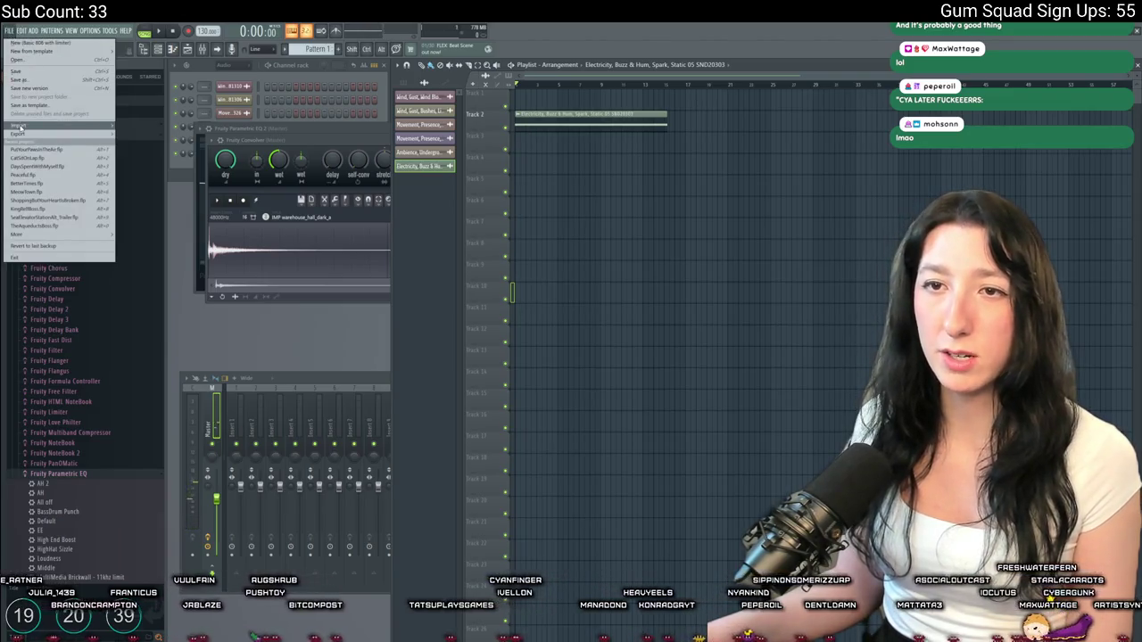
Audition more static clips: Spark, Static 01, Zap Taser Stun Gun, Electric Static Noise, Glitch Static 02
key(alt+Tab)
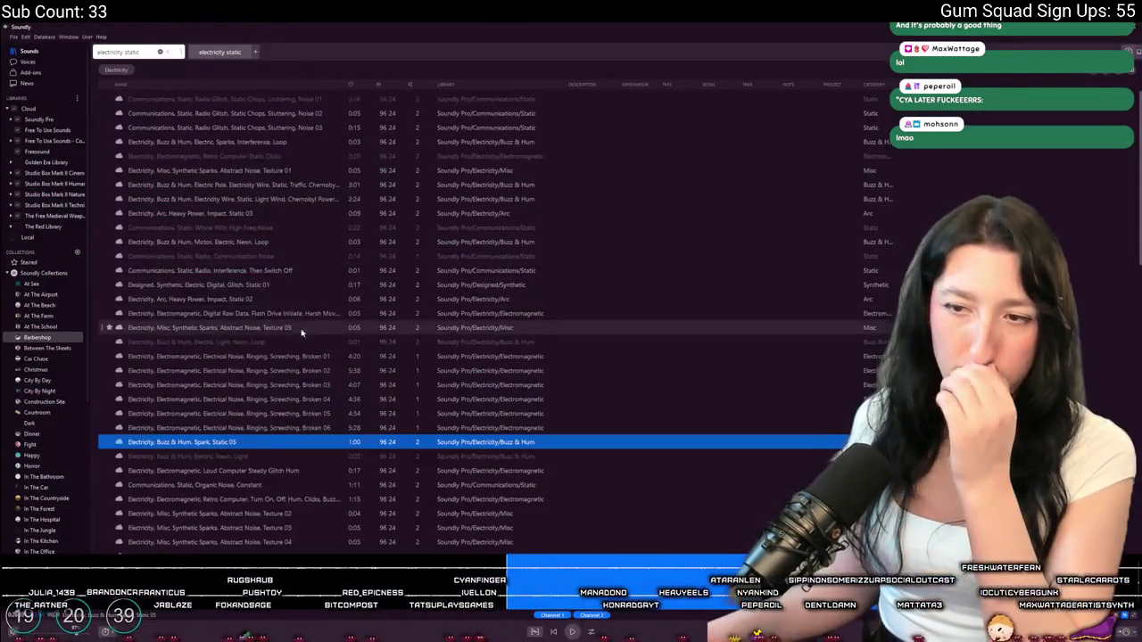
scroll(307, 339, down, 3)
scroll(312, 375, down, 4)
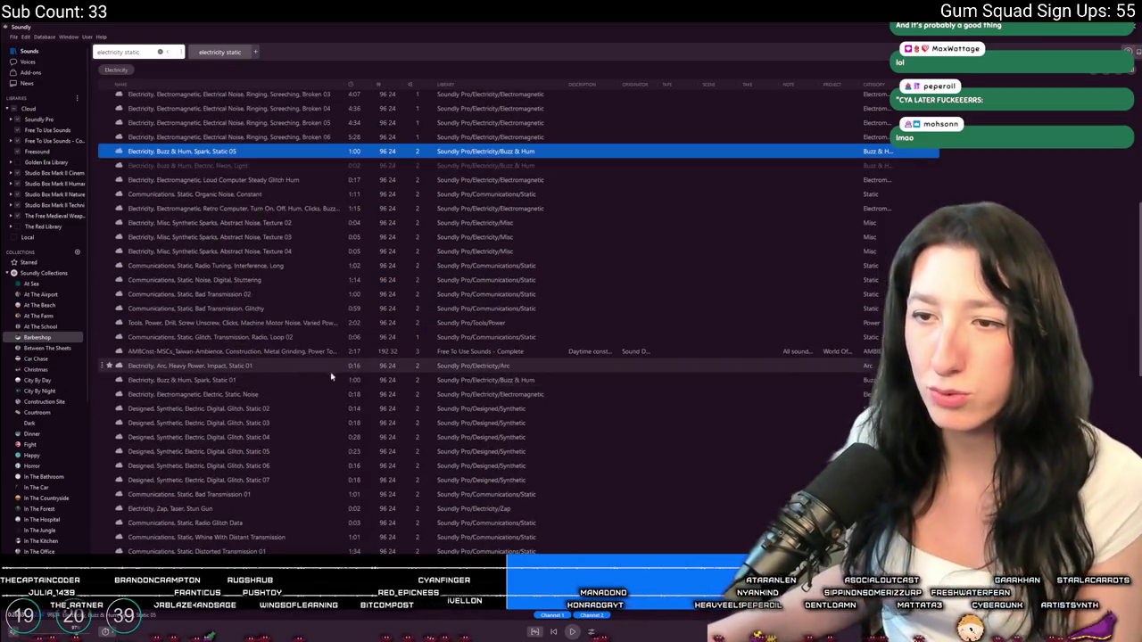
click(303, 381)
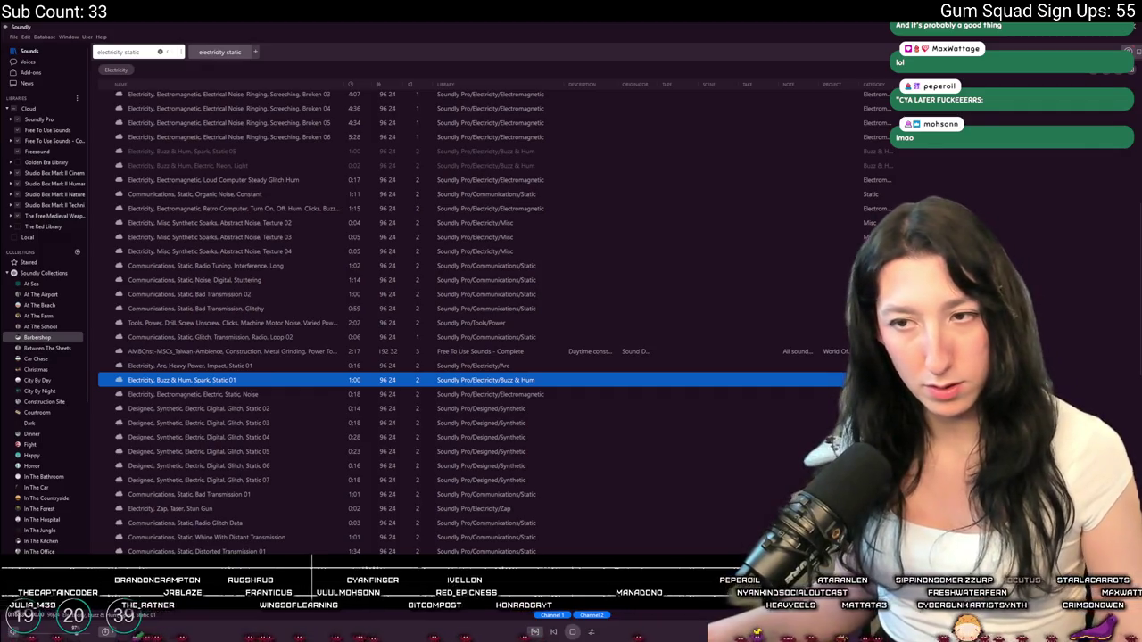
click(223, 509)
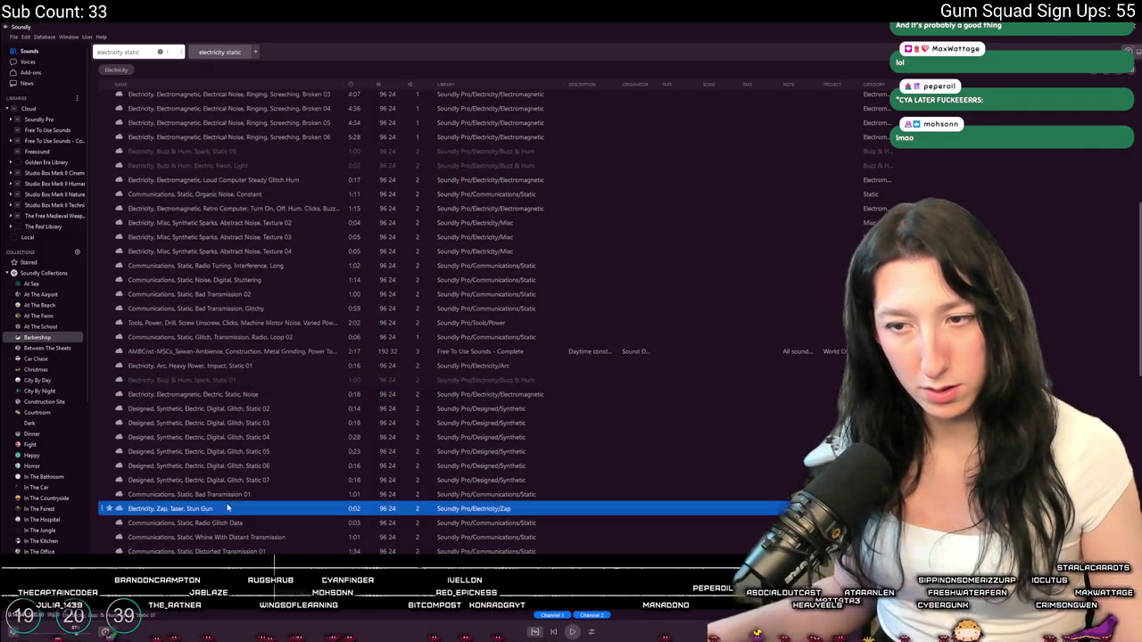
click(268, 394)
click(275, 407)
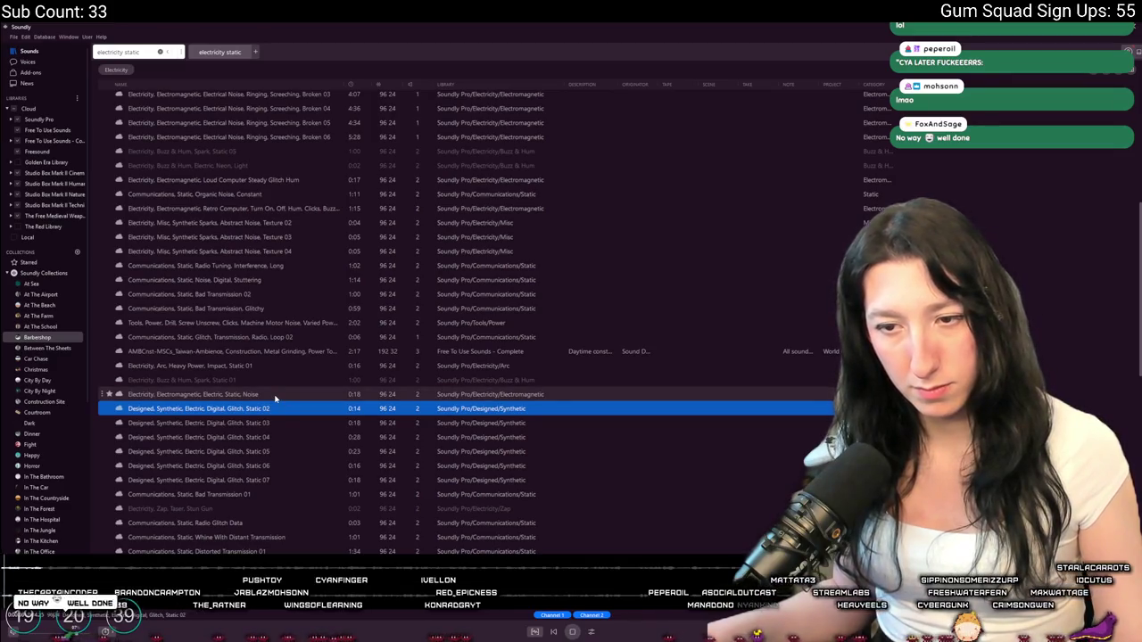
click(274, 398)
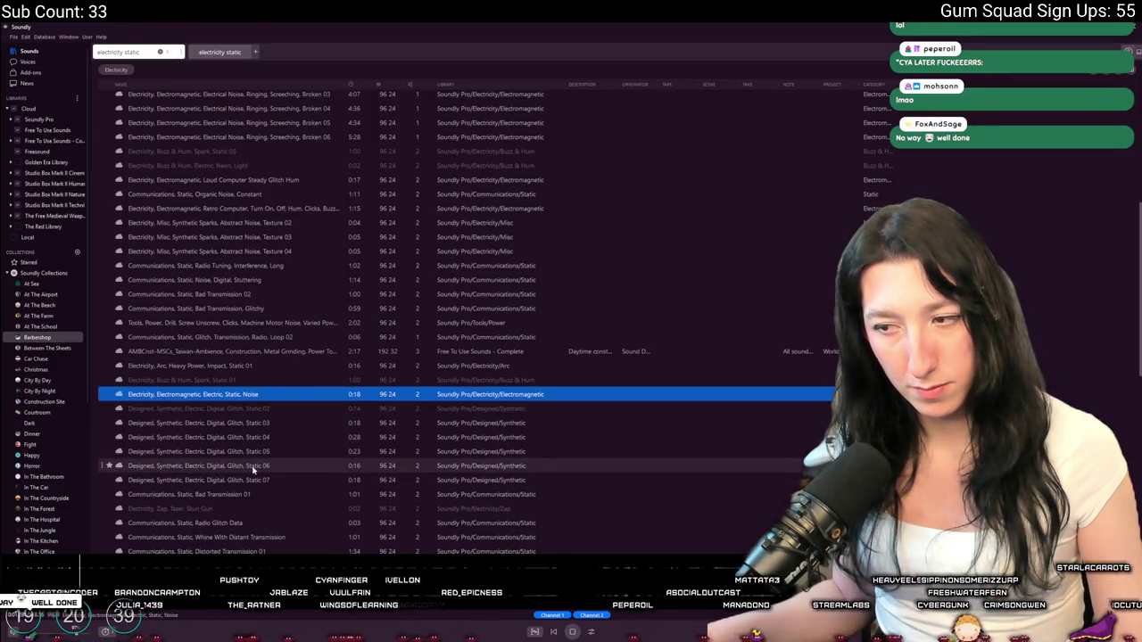
click(278, 381)
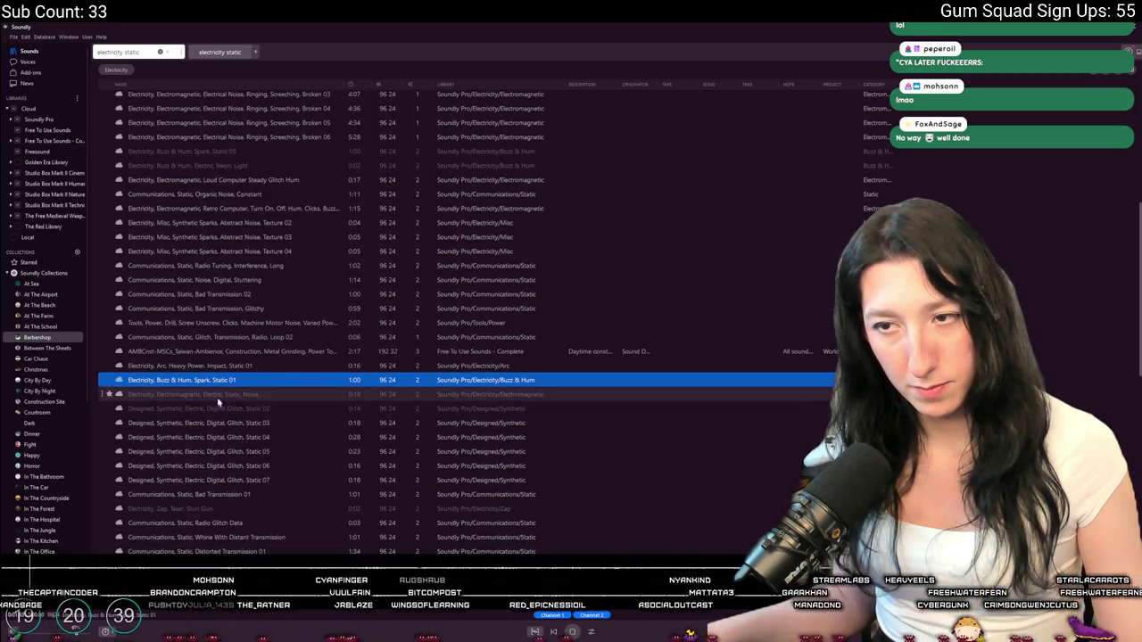
Settle on Distorted Transmission 01, then return to FL Studio and test playback
click(258, 337)
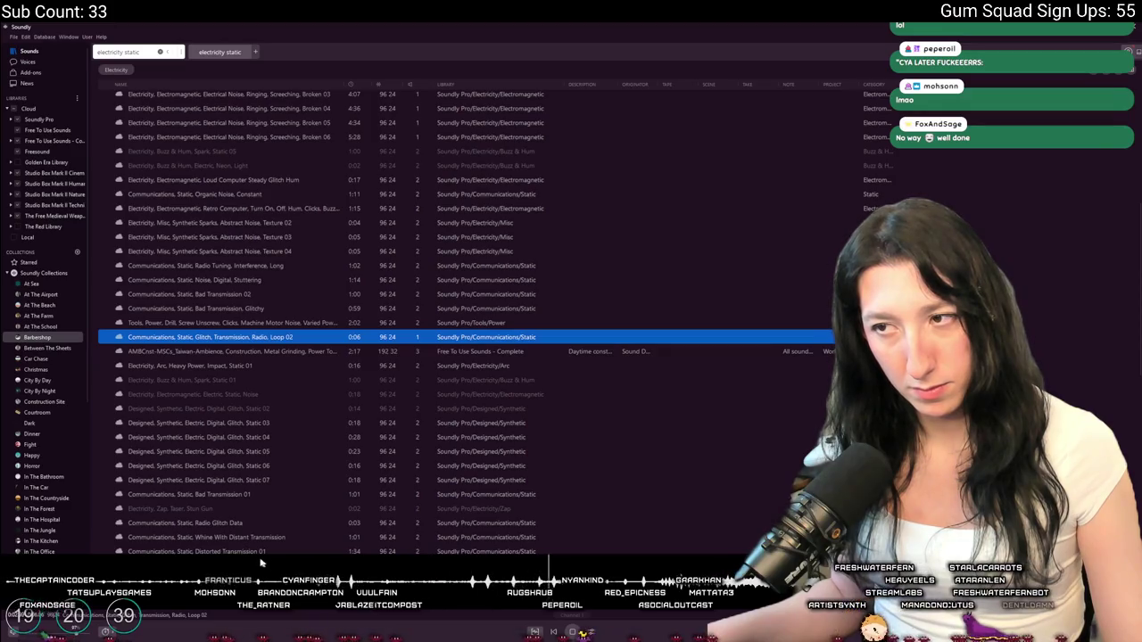
scroll(386, 398, down, 6)
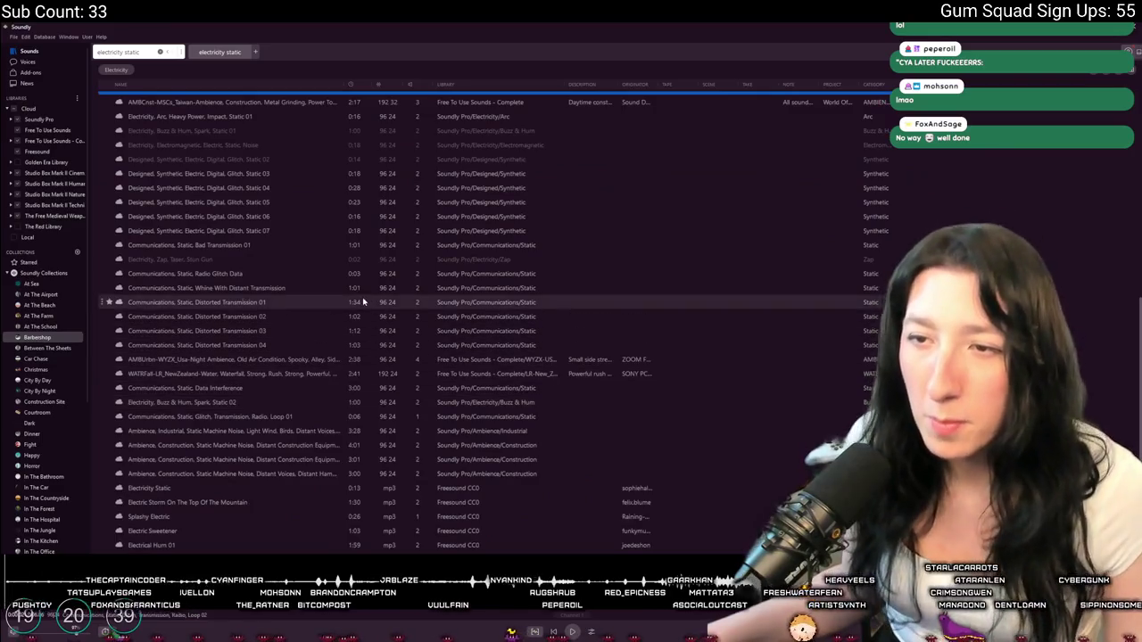
click(383, 302)
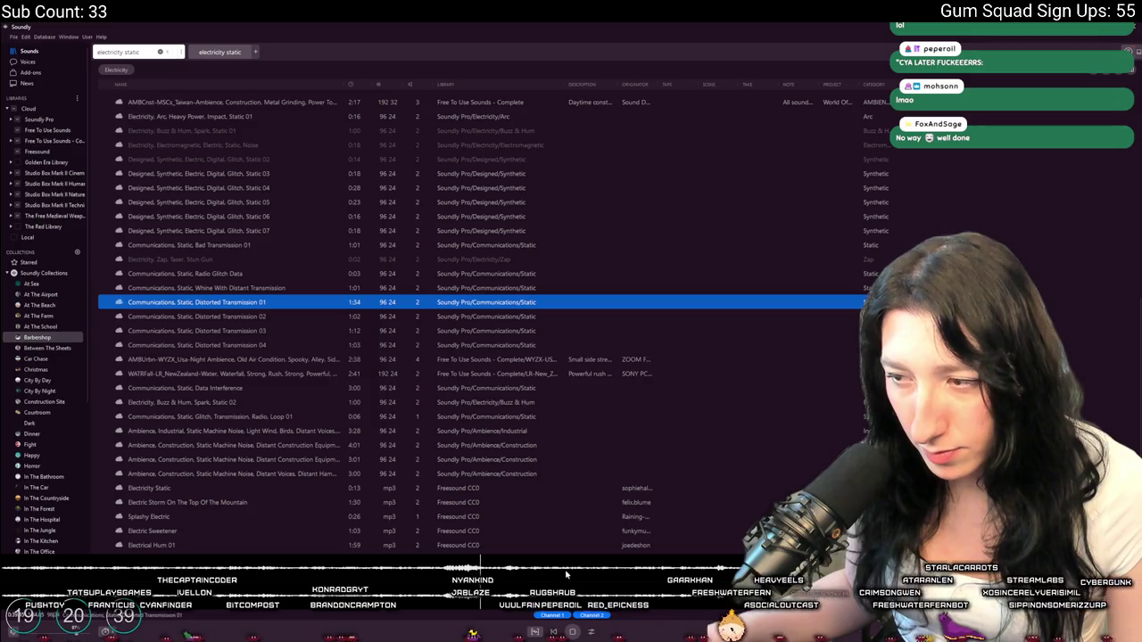
click(646, 567)
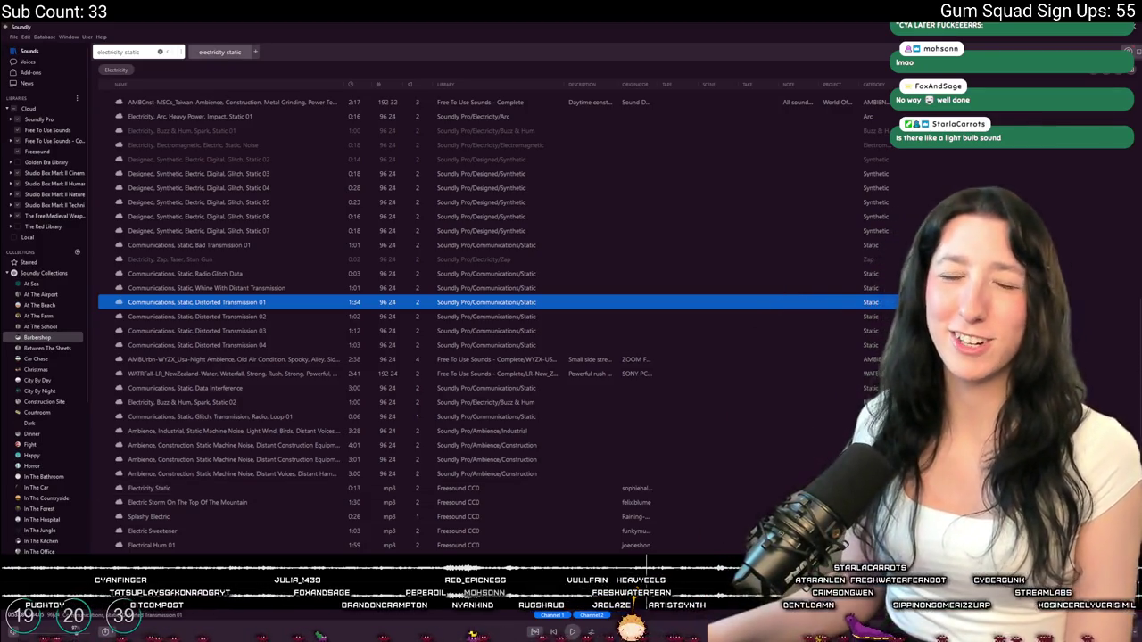
key(alt+Tab)
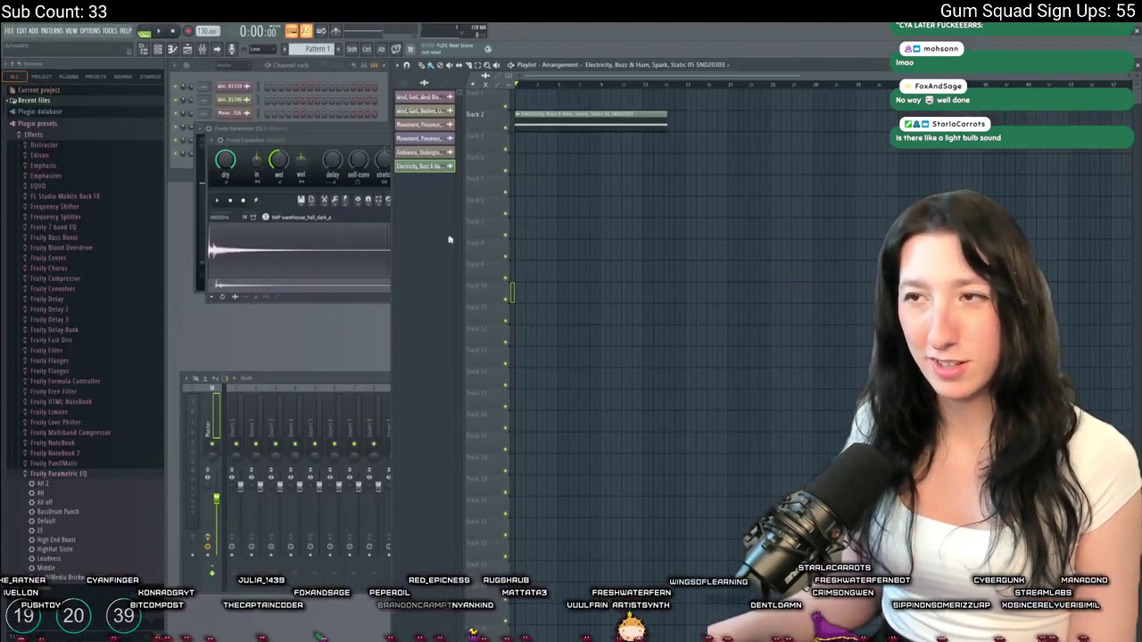
key(space)
key(space)
key(ctrl+z)
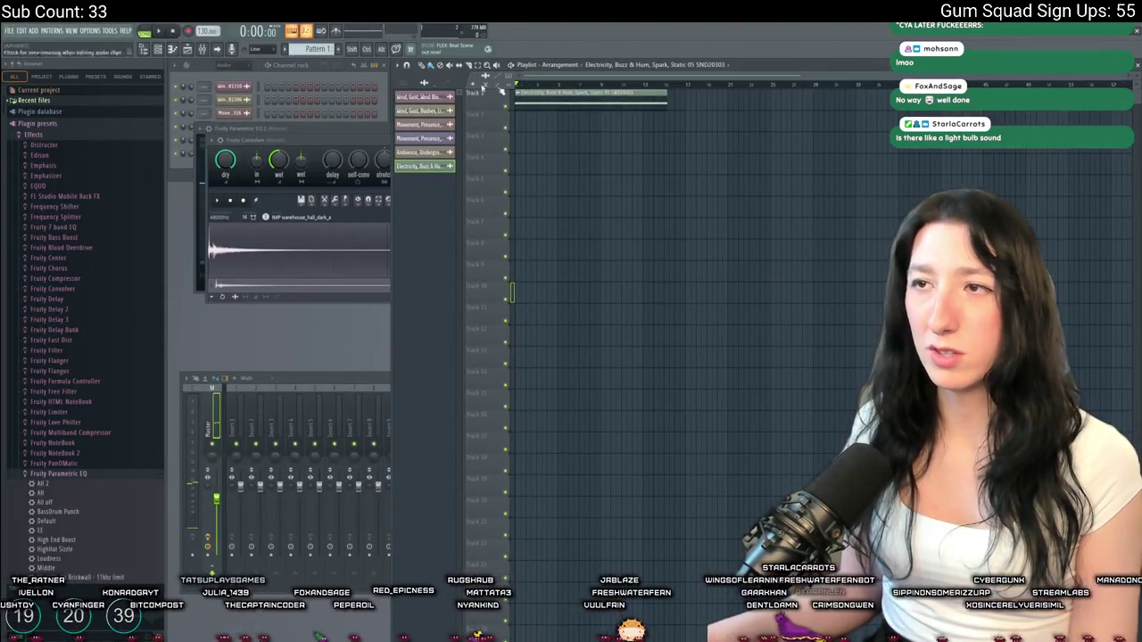
click(15, 30)
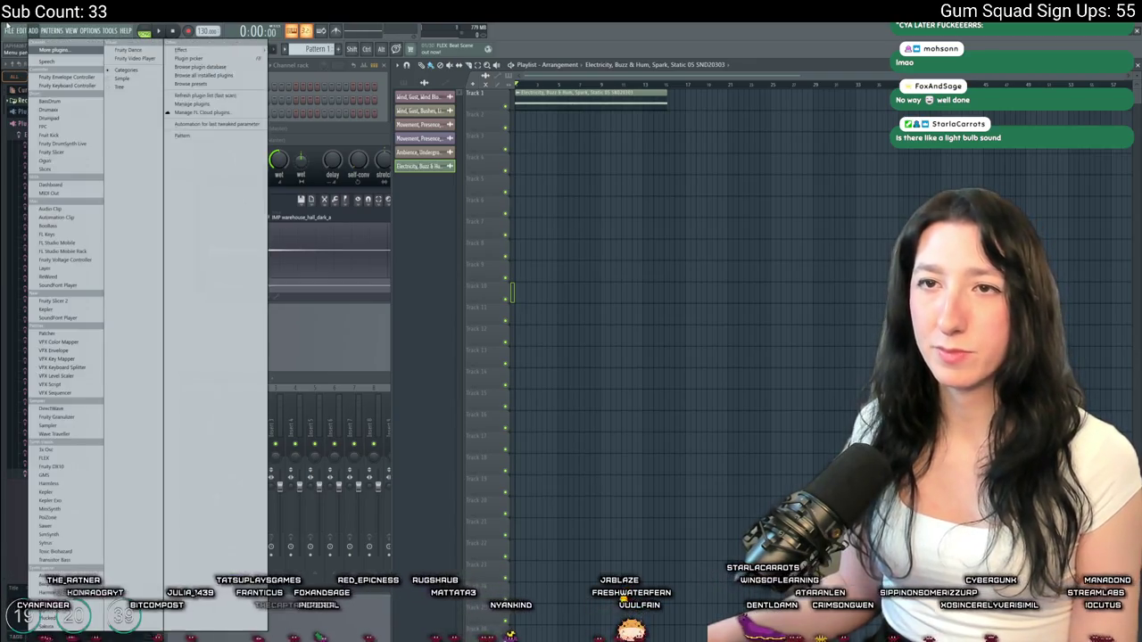
Cancel a WAV export and instead export the song as ElectricBuzz.ogg on the Desktop
mouse_move(29, 134)
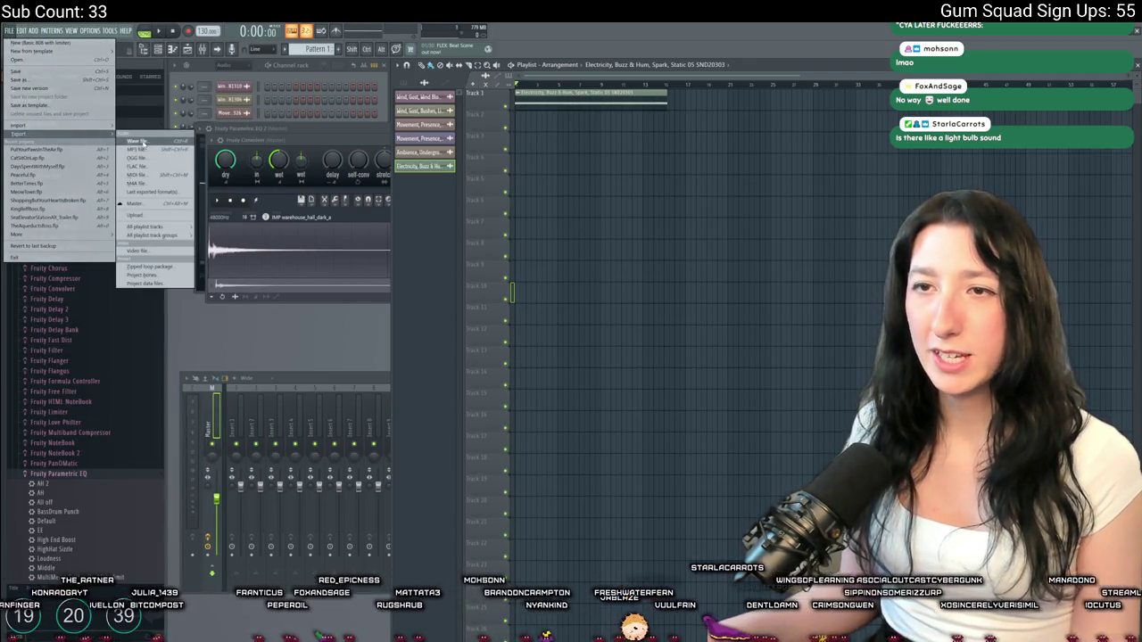
click(146, 143)
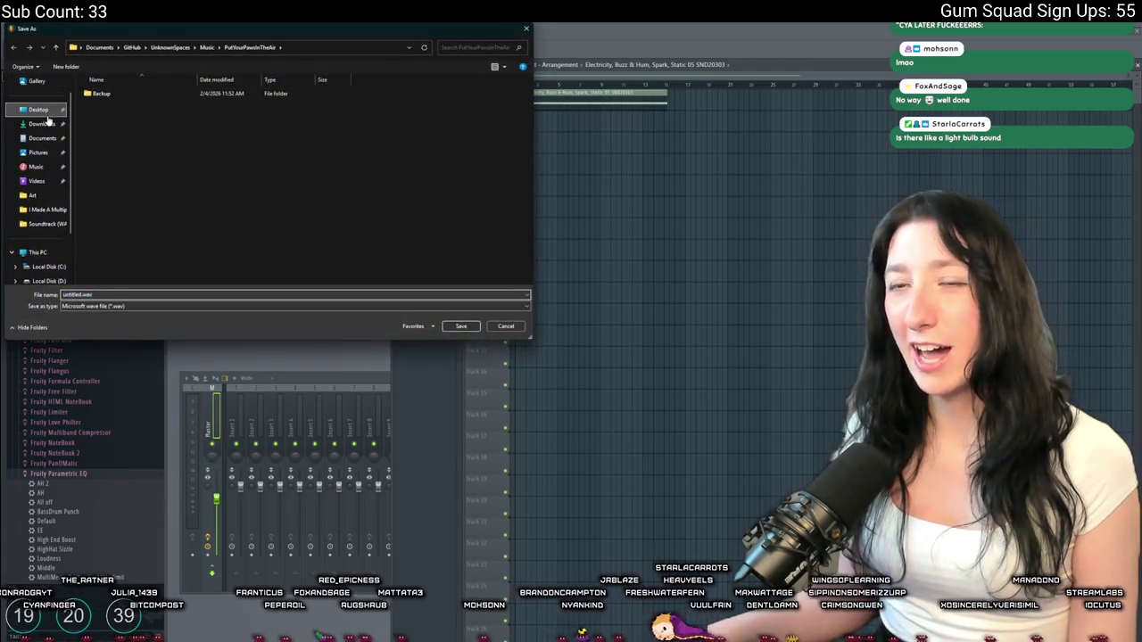
click(505, 327)
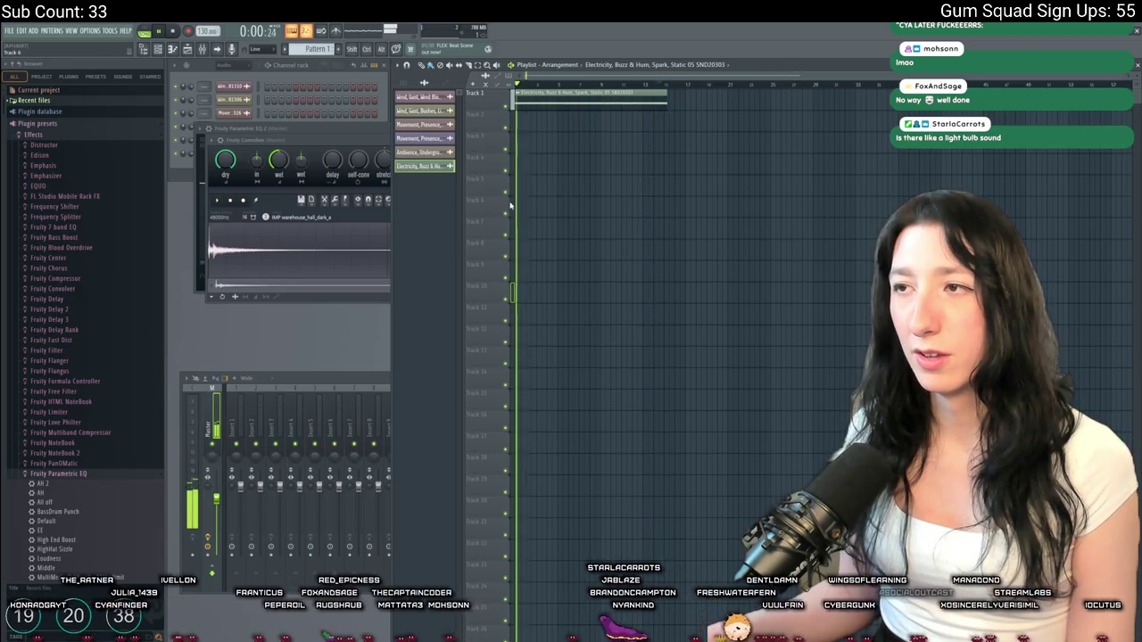
click(9, 30)
mouse_move(90, 134)
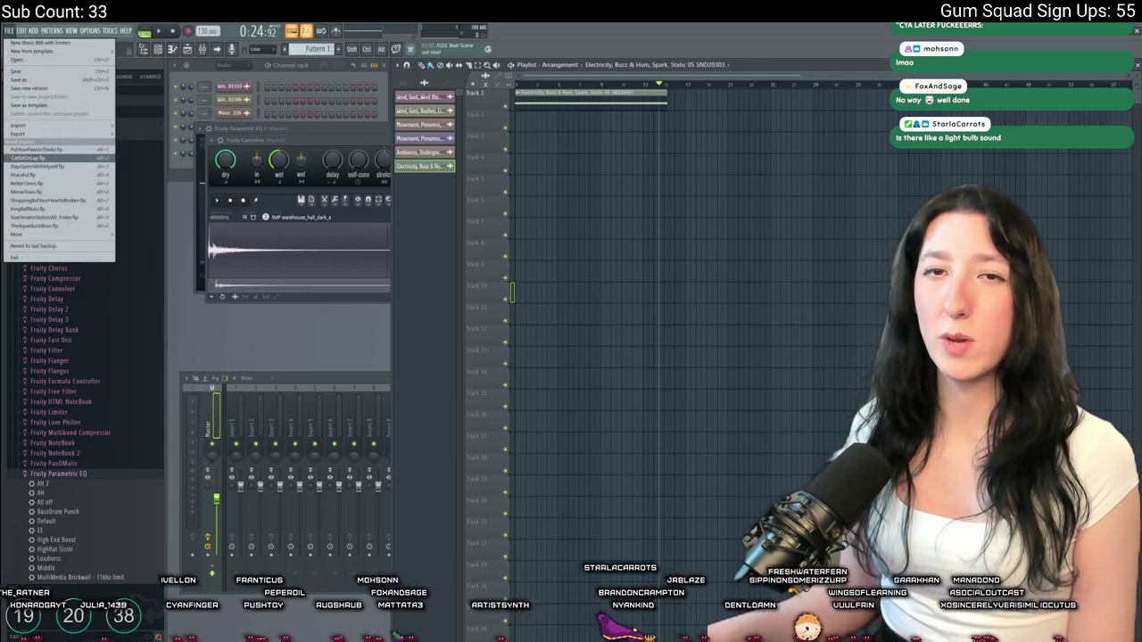
mouse_move(13, 134)
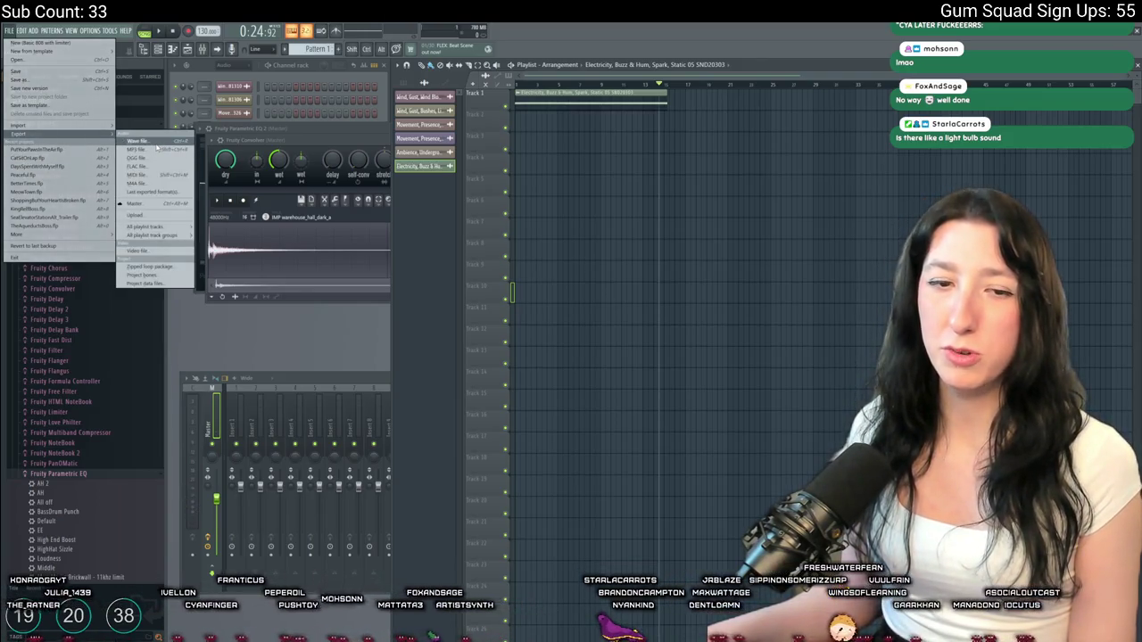
click(159, 157)
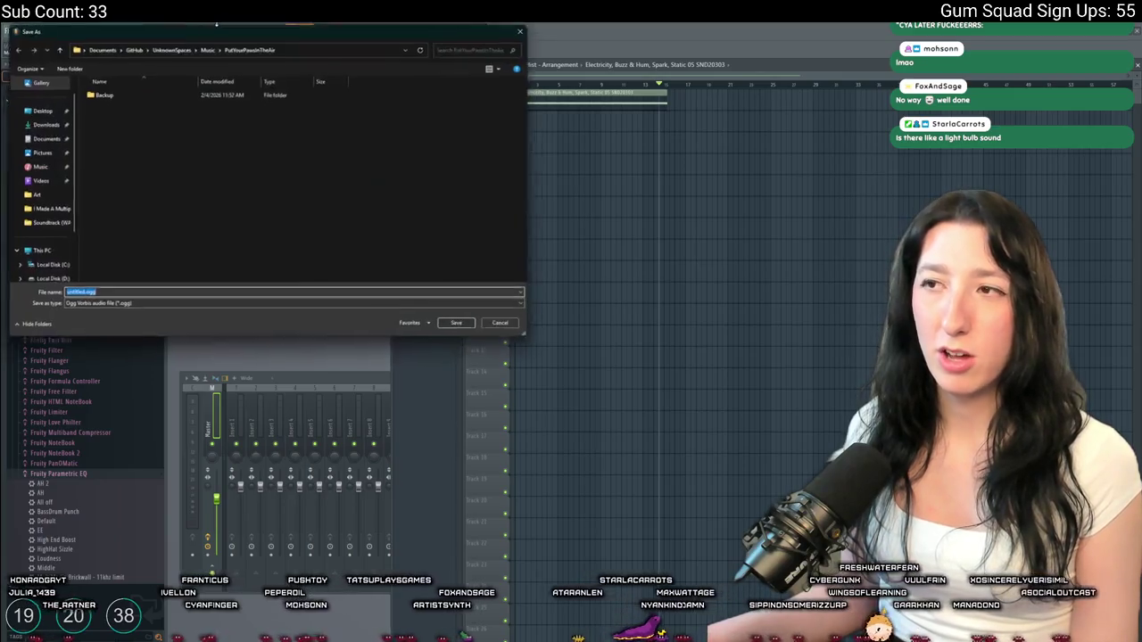
click(38, 109)
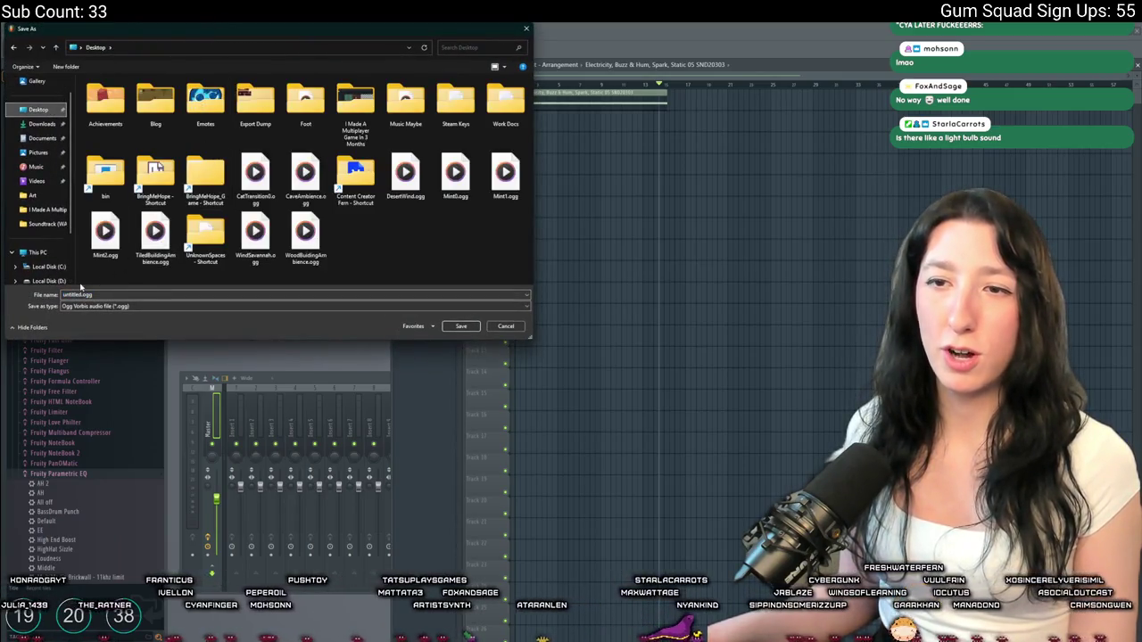
text(6.ogg)
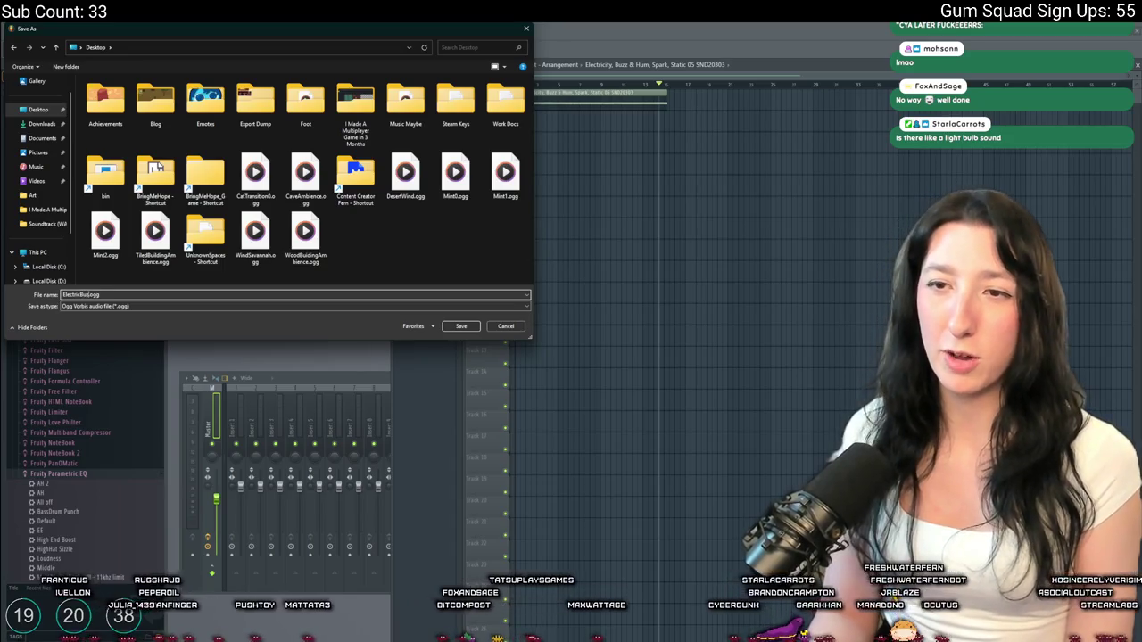
key(Return)
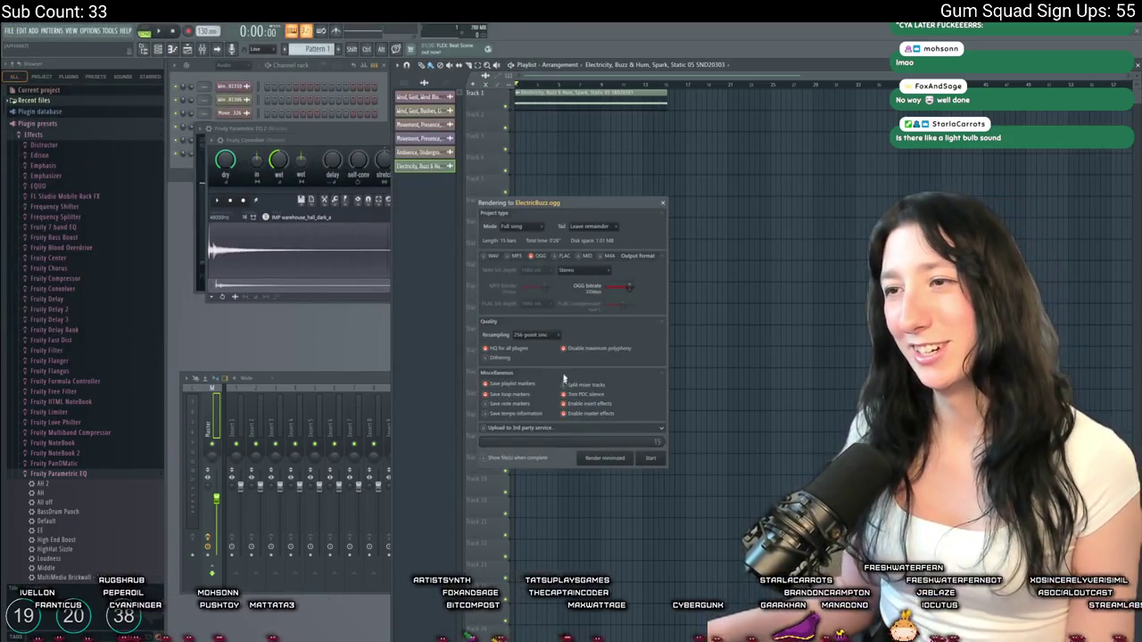
Set output channels to Mono (merged) and start rendering ElectricBuzz.ogg
click(584, 269)
click(591, 292)
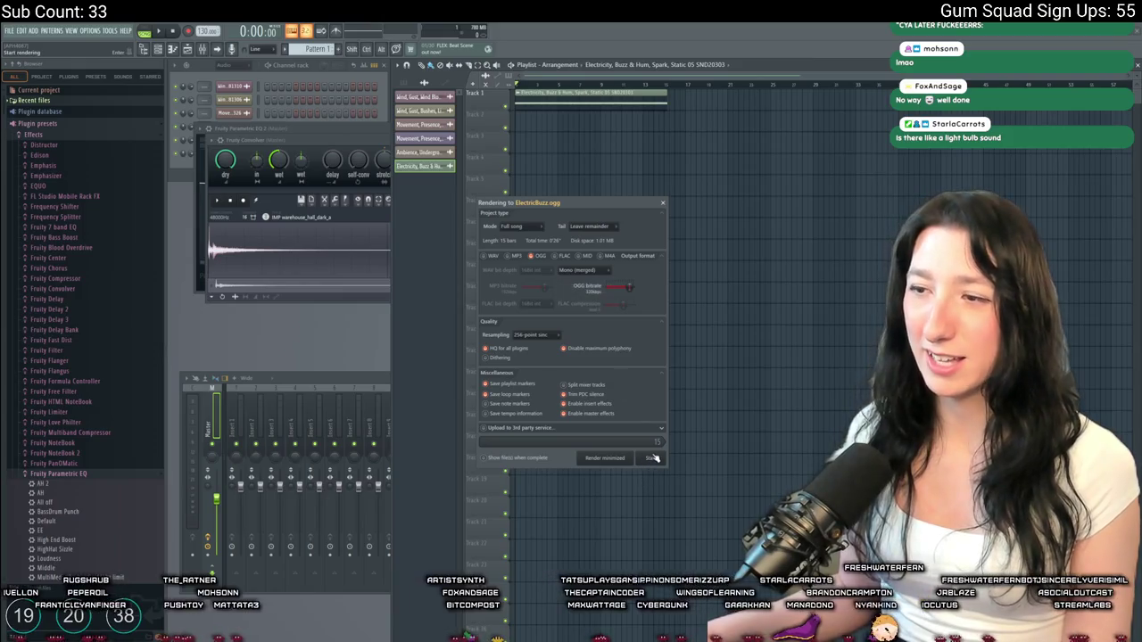
click(652, 457)
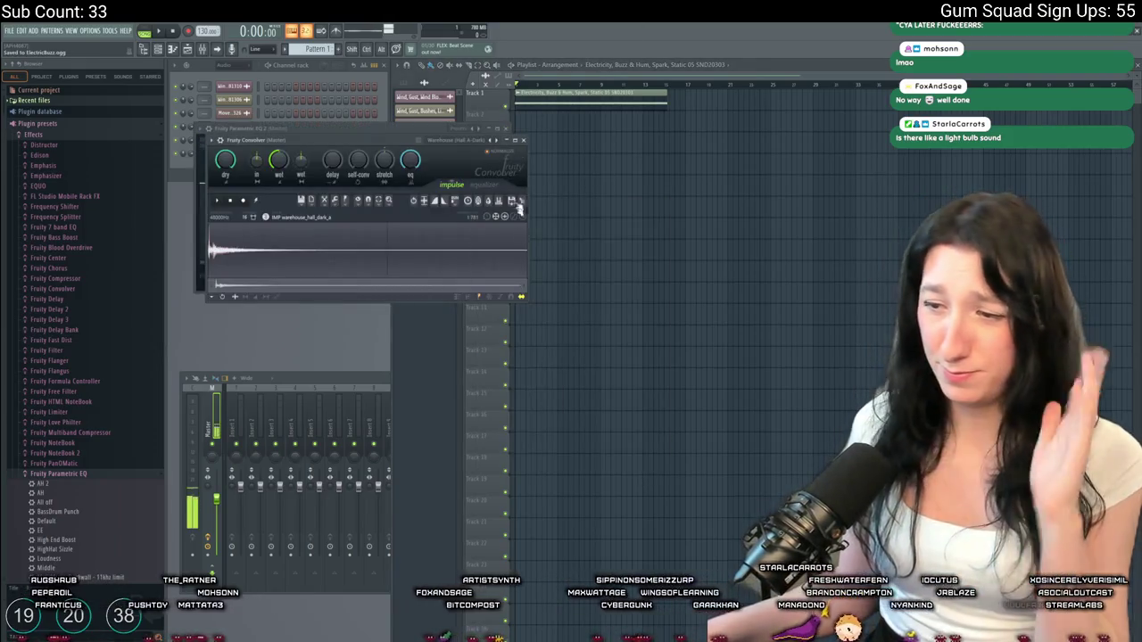
key(alt+Tab)
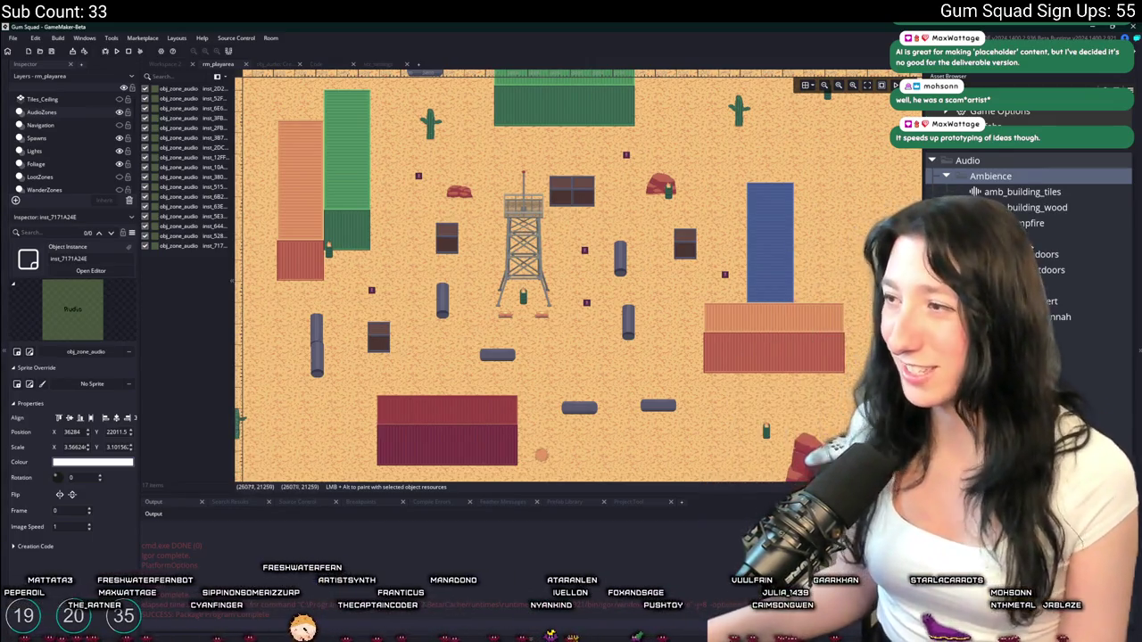
Collapse the Ambience folder and inspect snd_melee_punch0_1, then snd_machine_radiotower0, in the Inspector
double_click(973, 178)
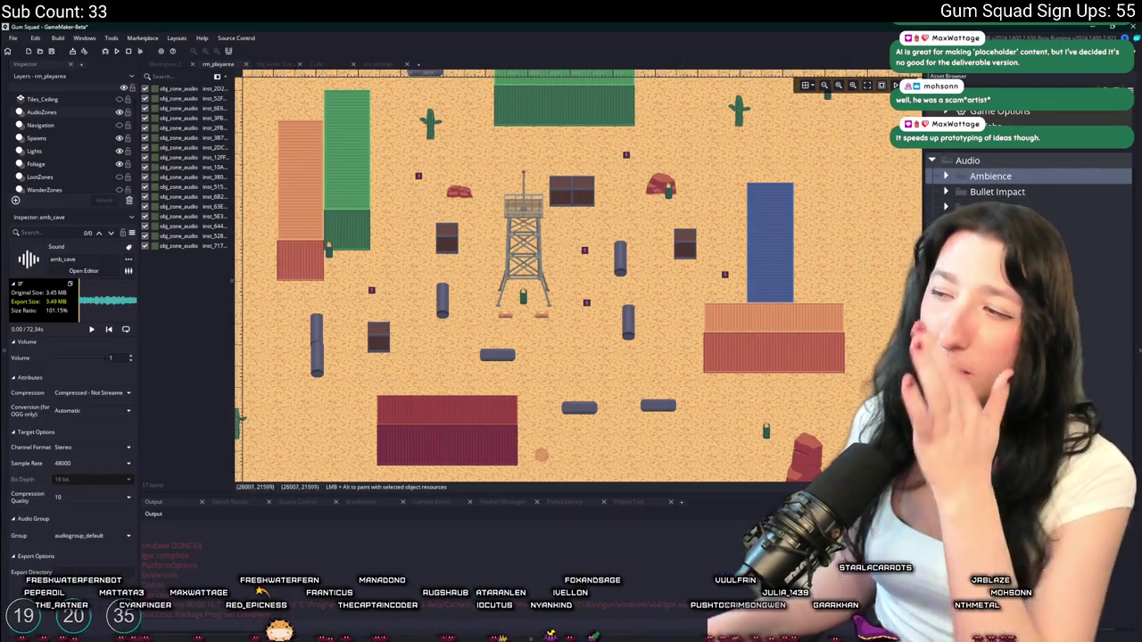
right_click(997, 162)
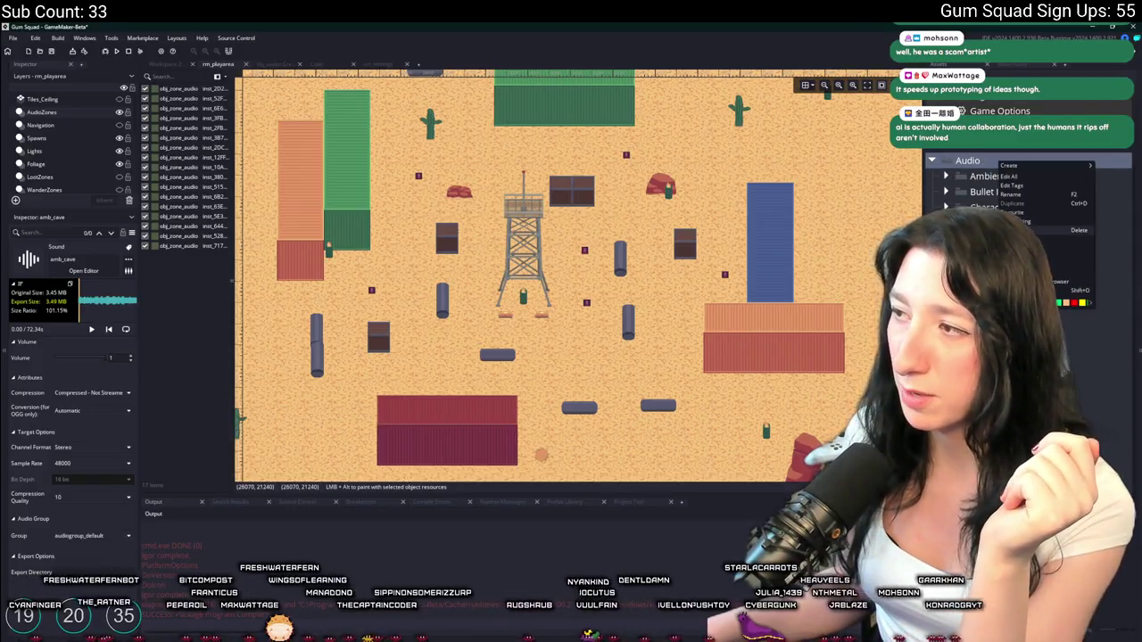
click(1088, 286)
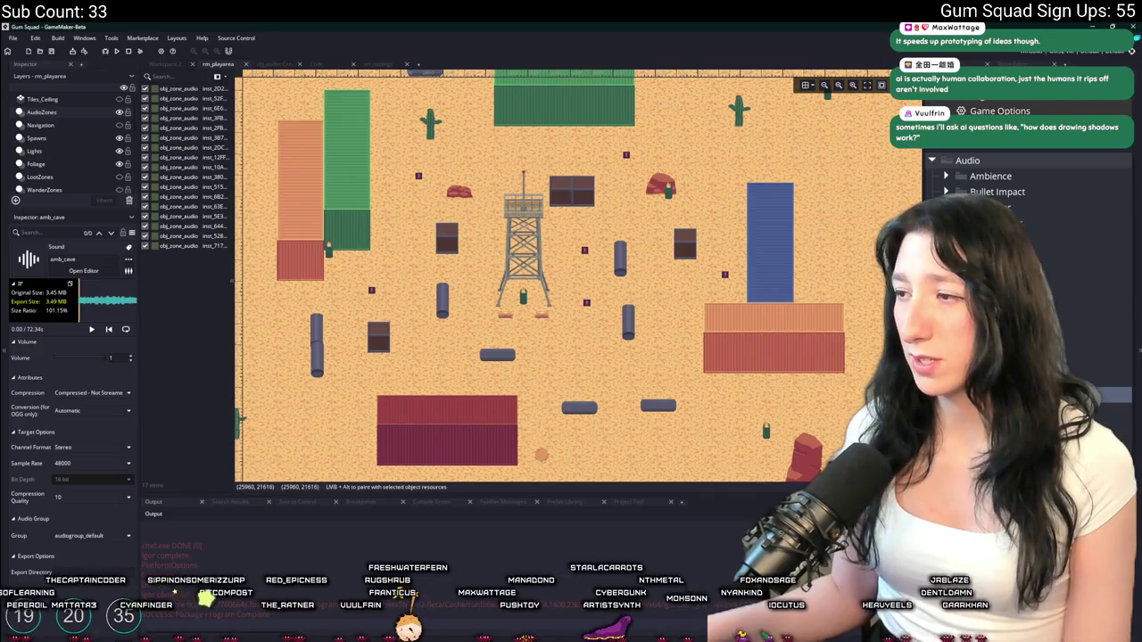
click(1110, 379)
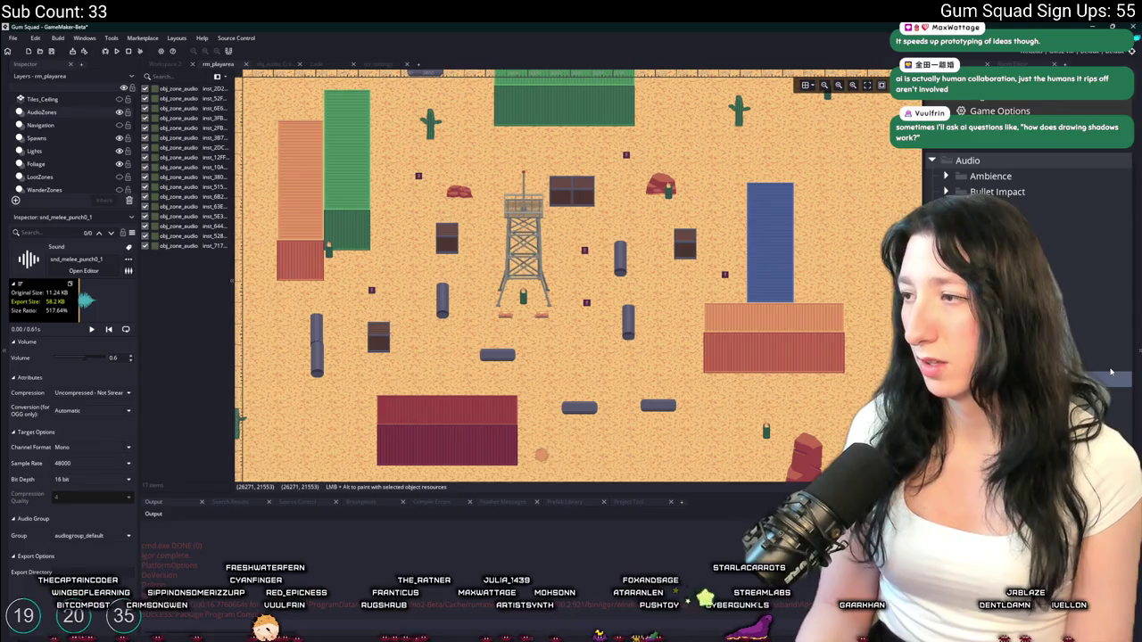
click(1110, 373)
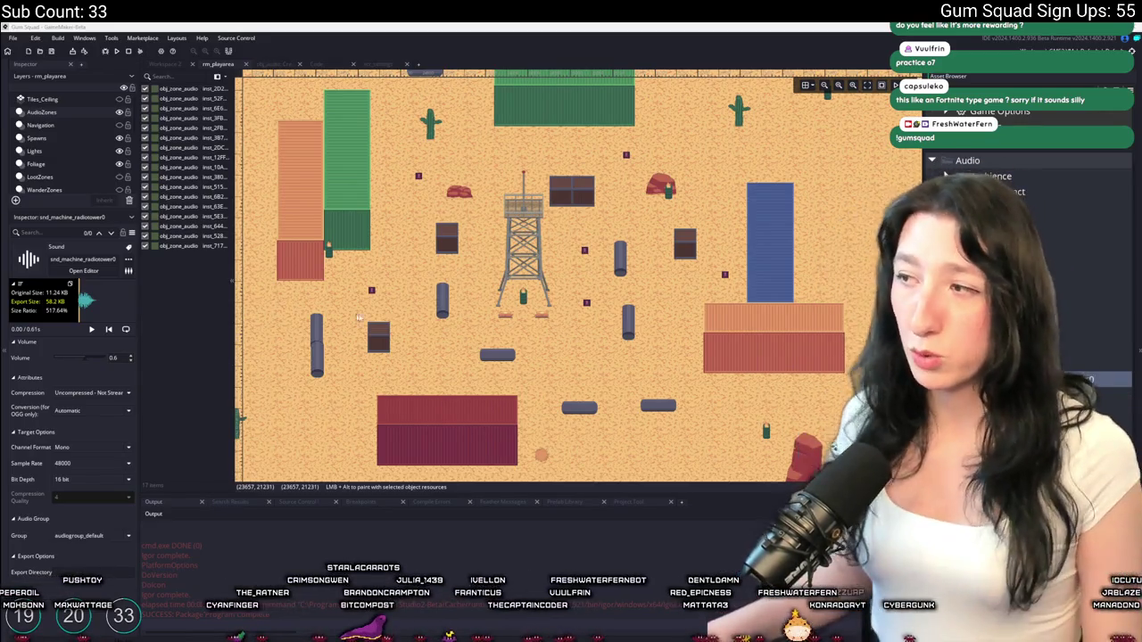
Expand the Audio folder in the Asset Browser and pan the room view slightly
click(931, 160)
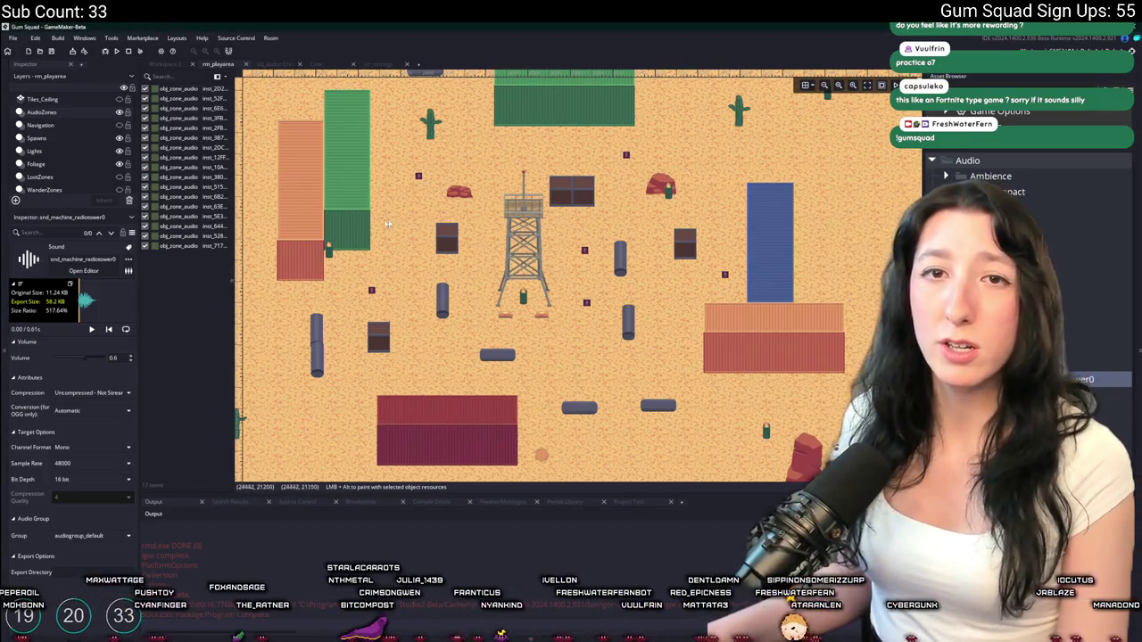
drag(444, 221, 443, 193)
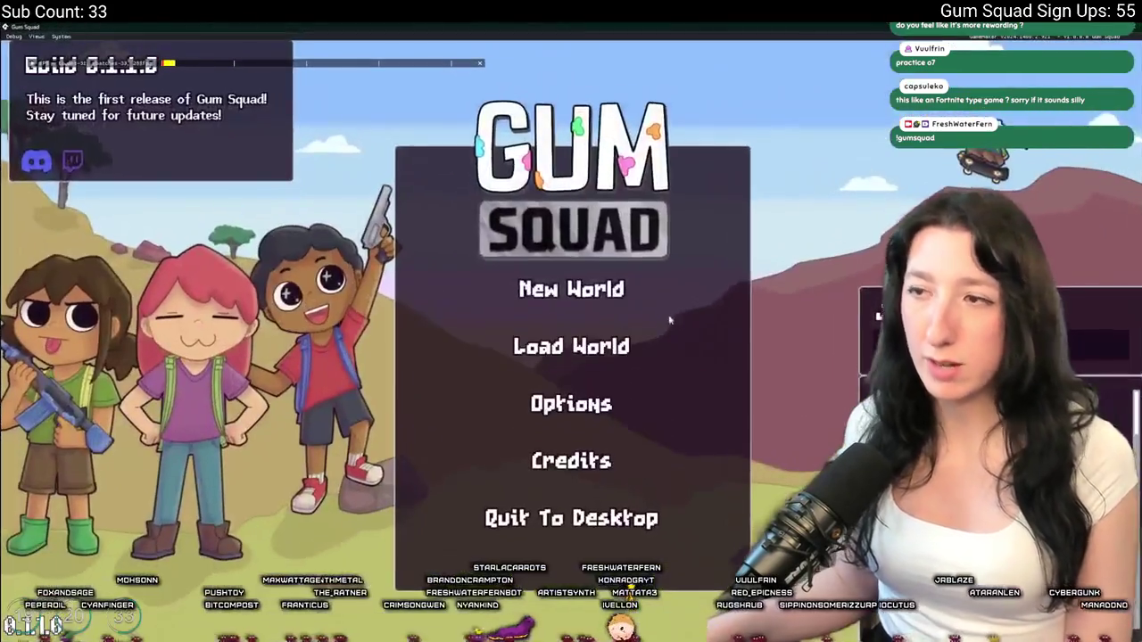
Create the ShinyGame world as a Private lobby with 4 max players
click(571, 288)
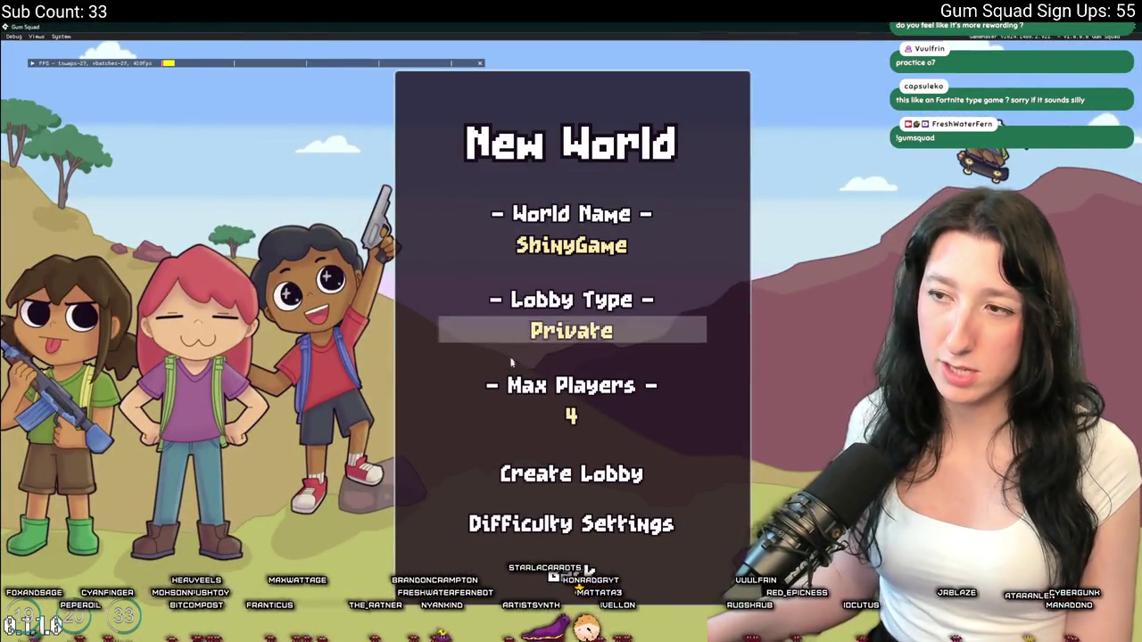
click(596, 413)
click(599, 330)
click(599, 331)
click(599, 330)
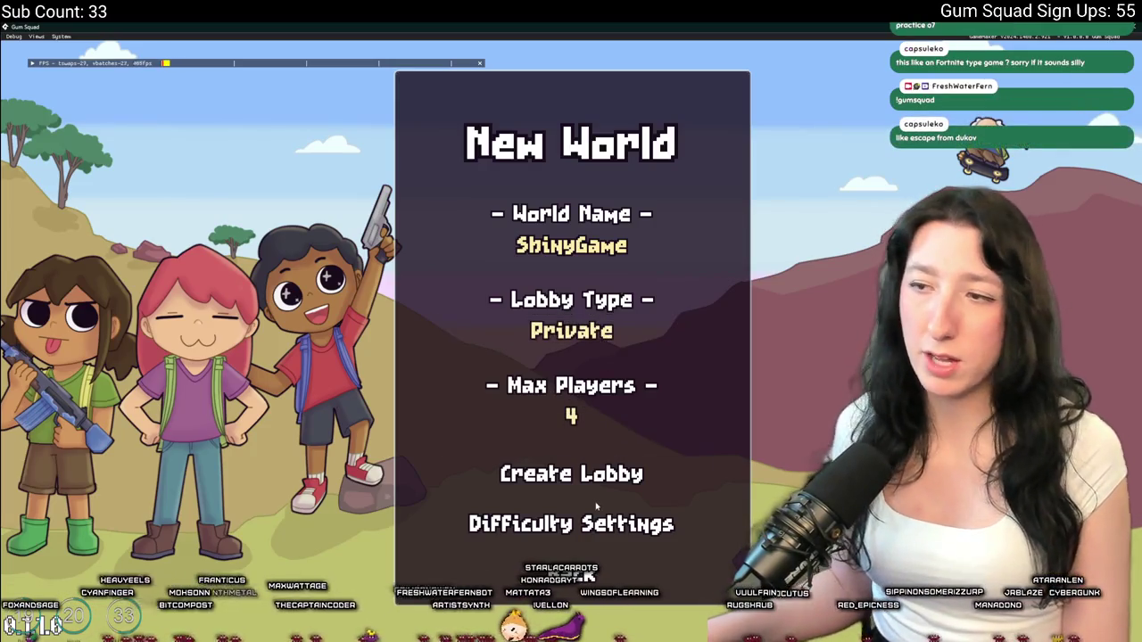
click(603, 478)
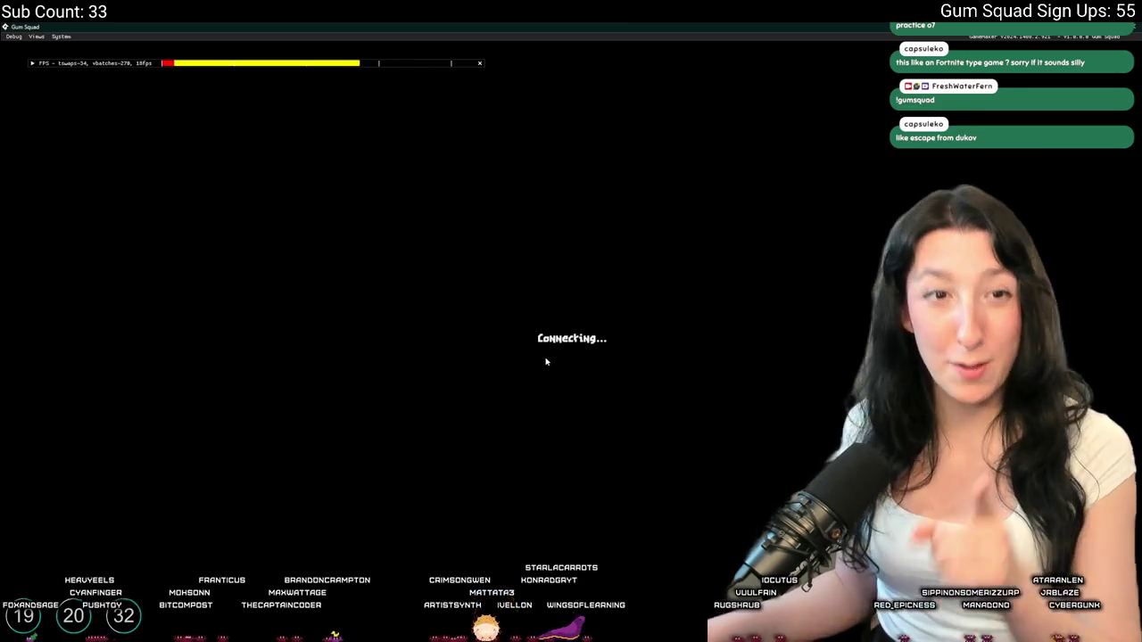
Walk briefly, then move the Mint Gum stack into the first inventory slot
key(Tab)
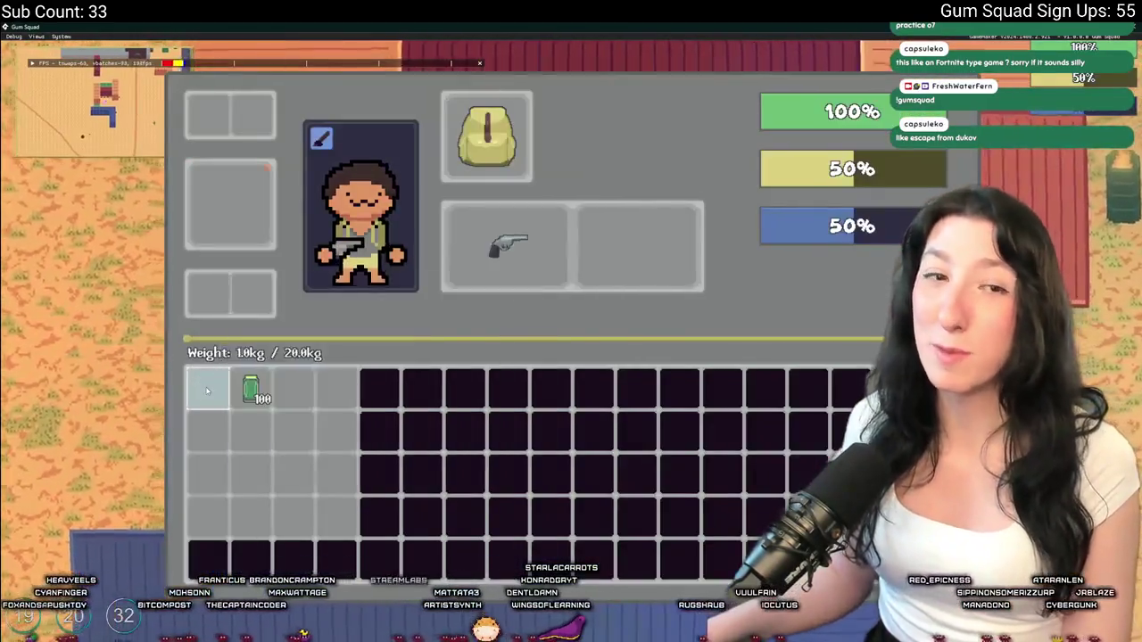
key(Tab)
key(d)
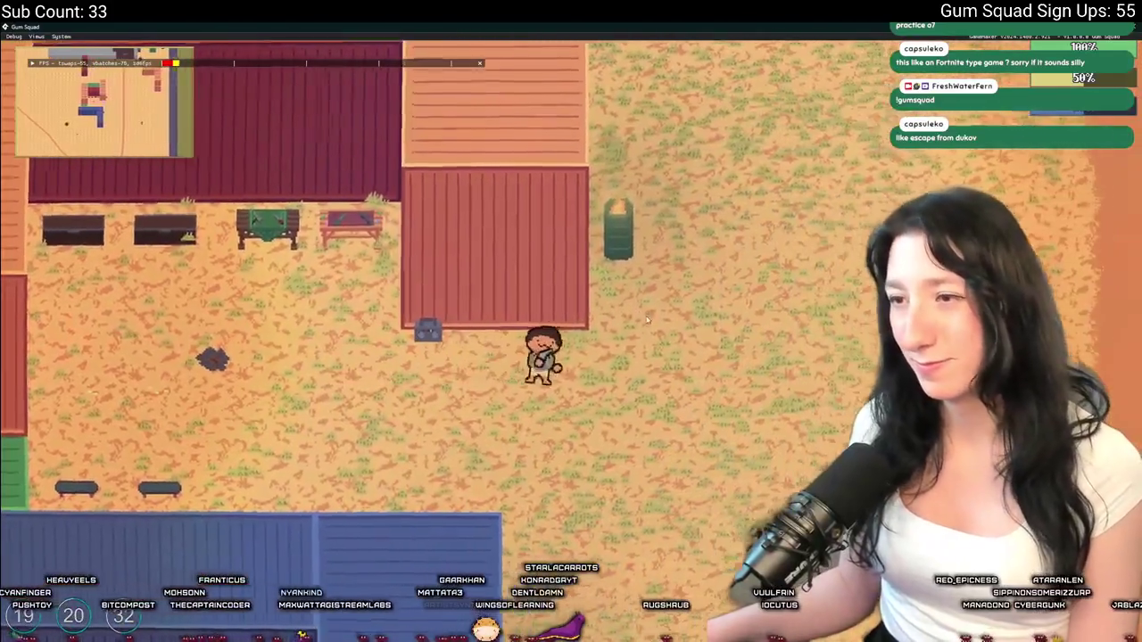
key(w)
key(Tab)
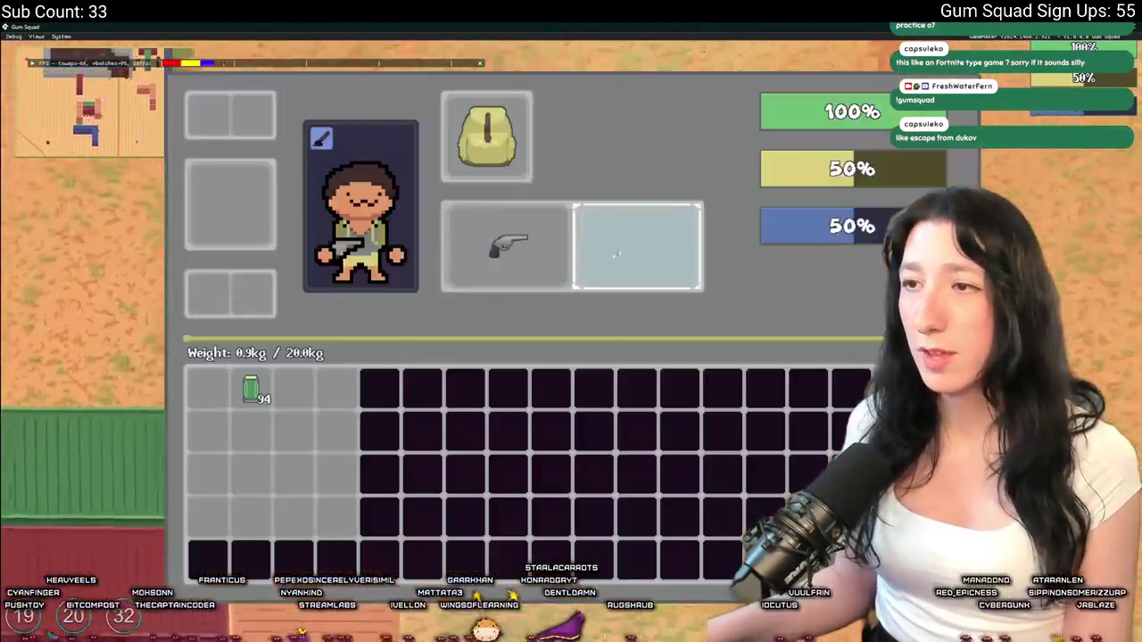
drag(251, 390, 208, 390)
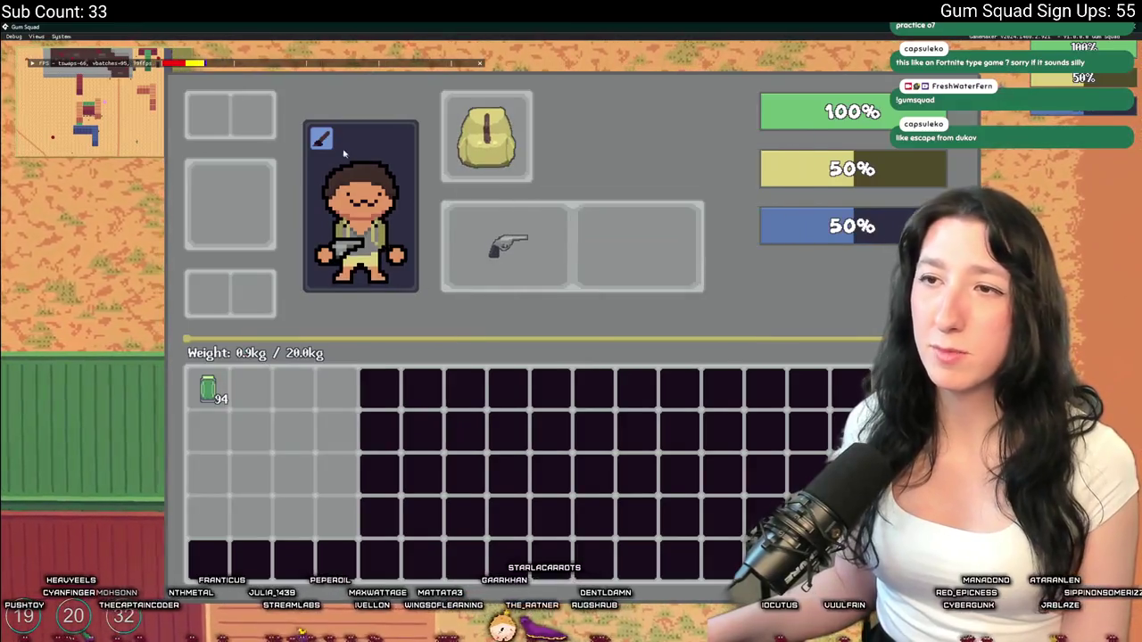
In Customize, change the hairstyle to 8 and adjust the hair colour
click(323, 139)
double_click(491, 274)
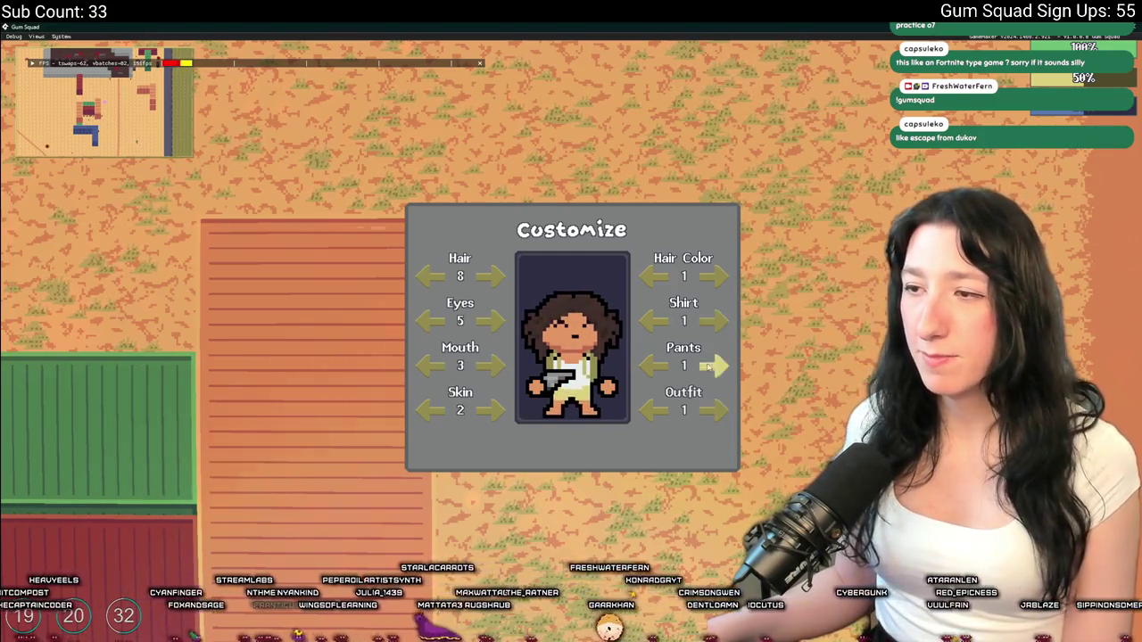
double_click(723, 279)
Walk into the stone building, firing the grapple line twice, then head back south
key(Escape)
key(Escape)
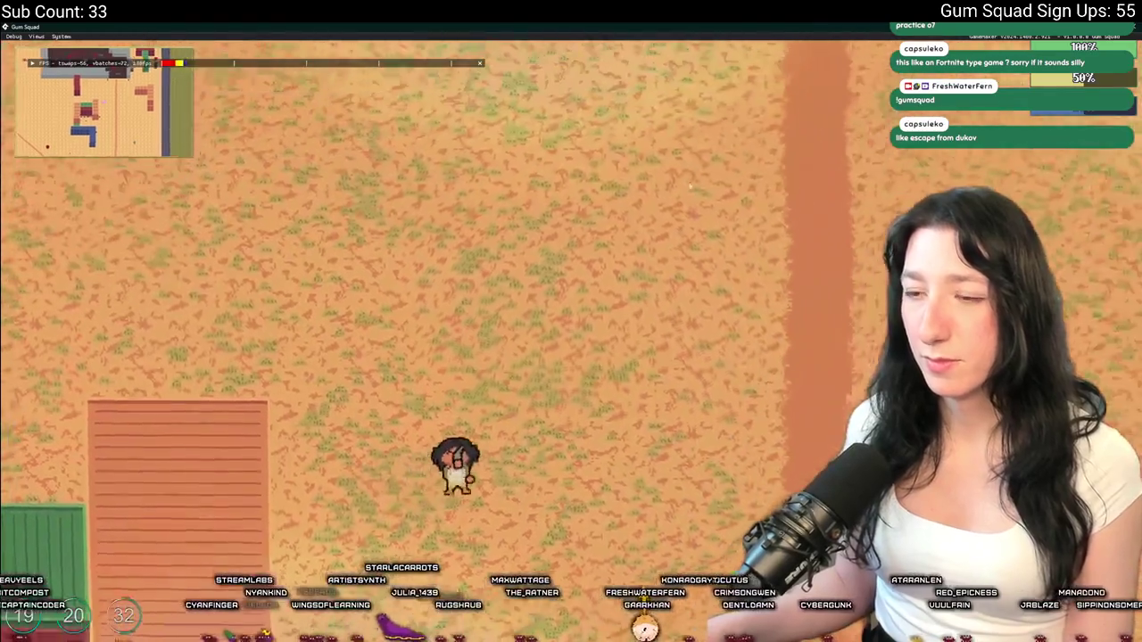
key(d)
key(w)
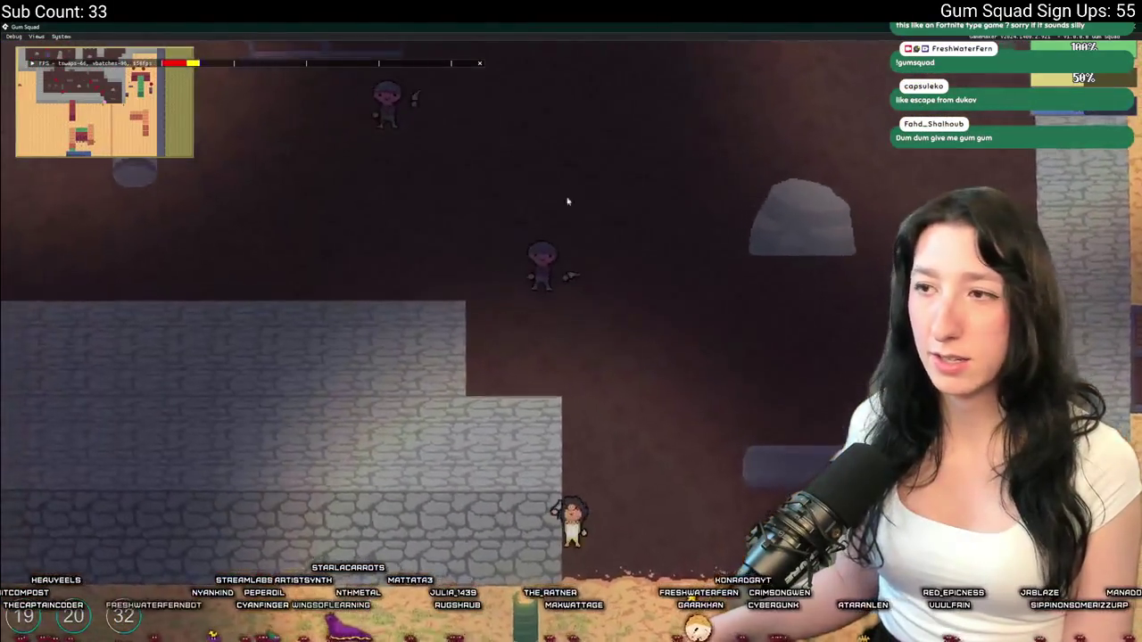
click(565, 199)
key(s)
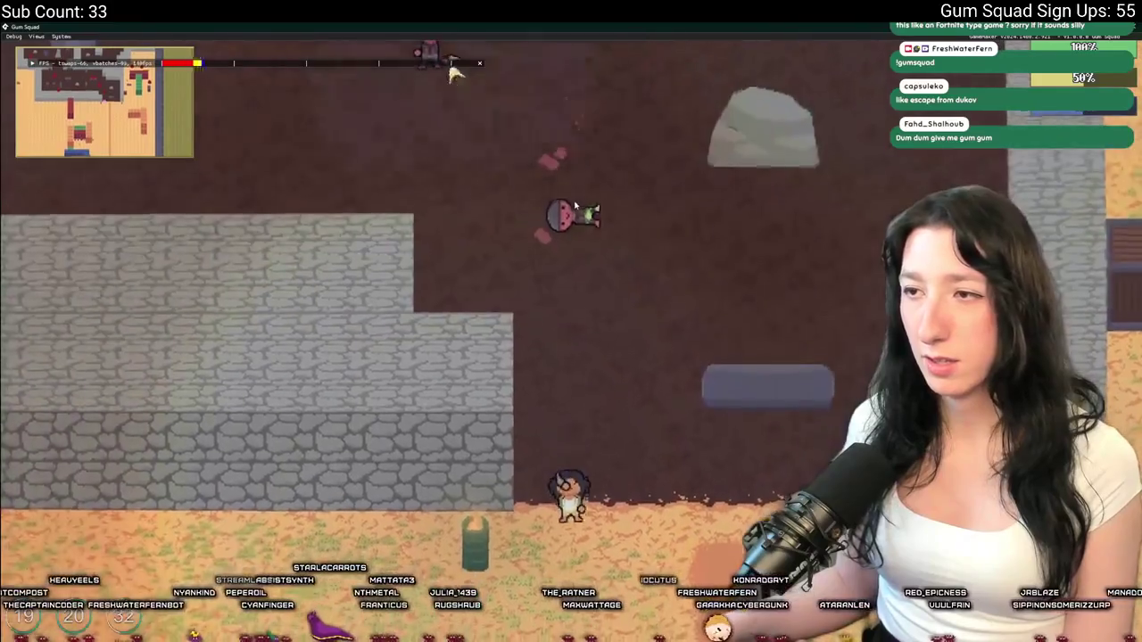
key(w)
key(d)
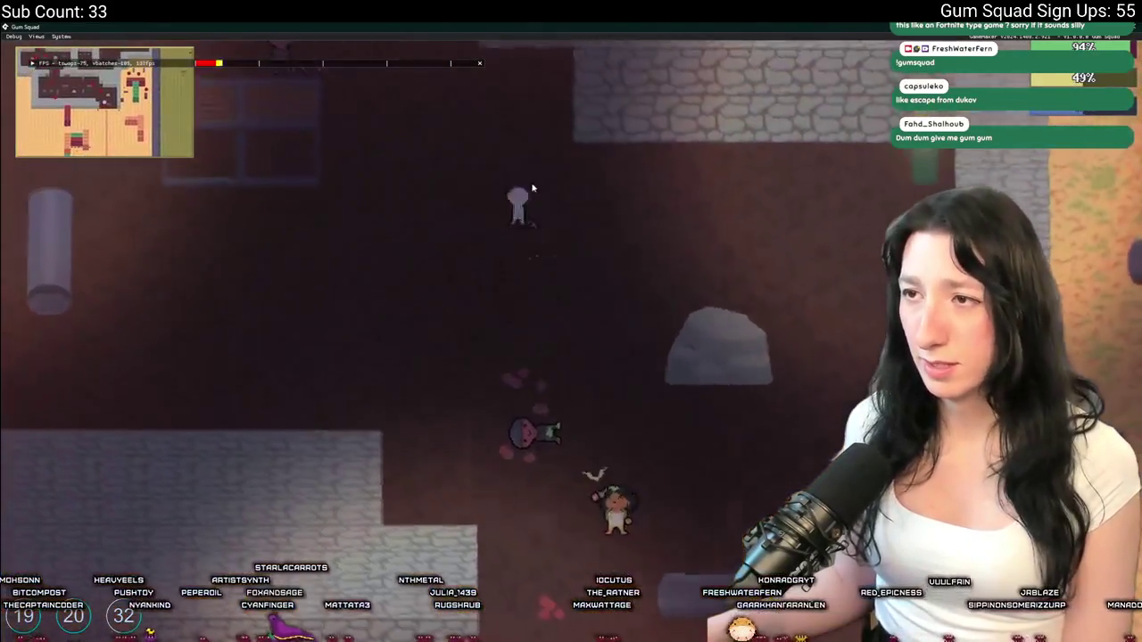
click(532, 188)
key(s)
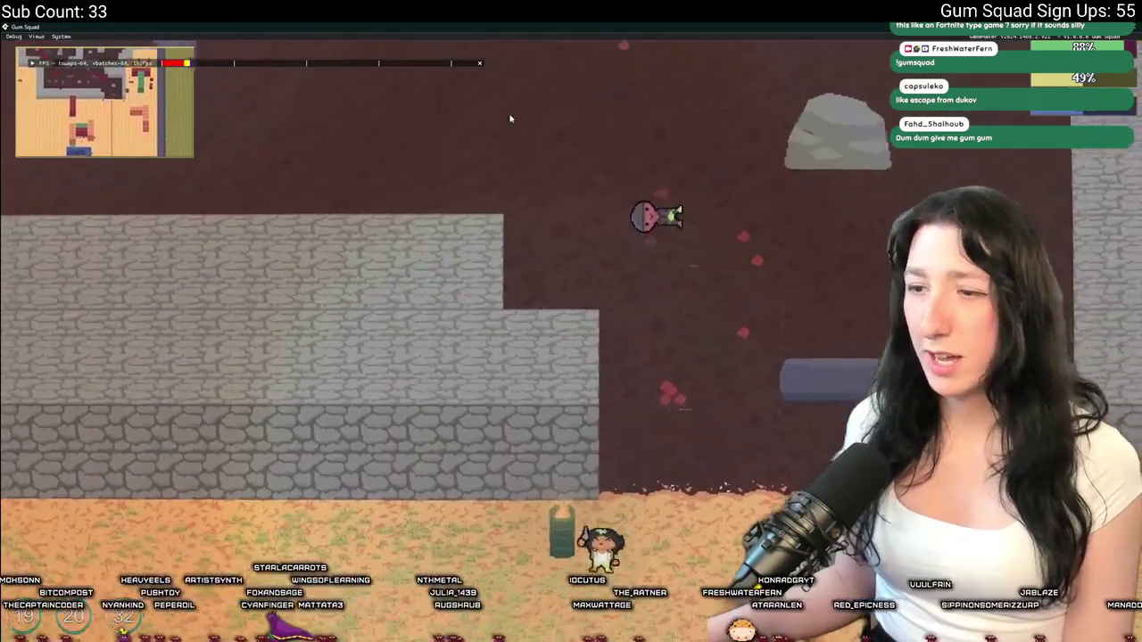
Walk the character south-west across the sand past the dirt road
key(a)
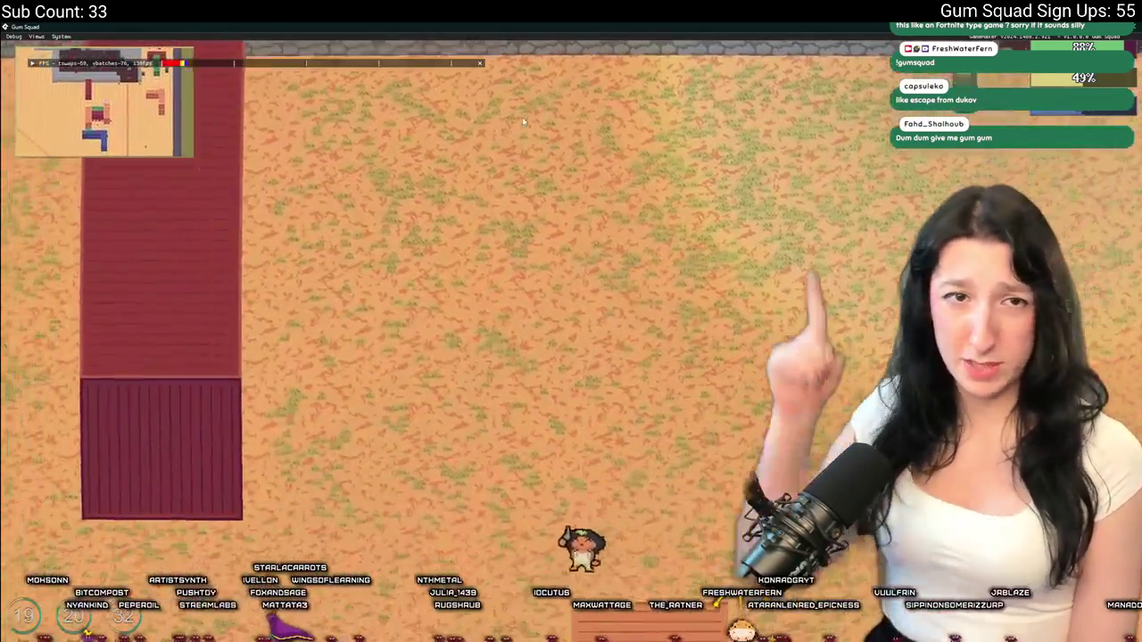
key(a)
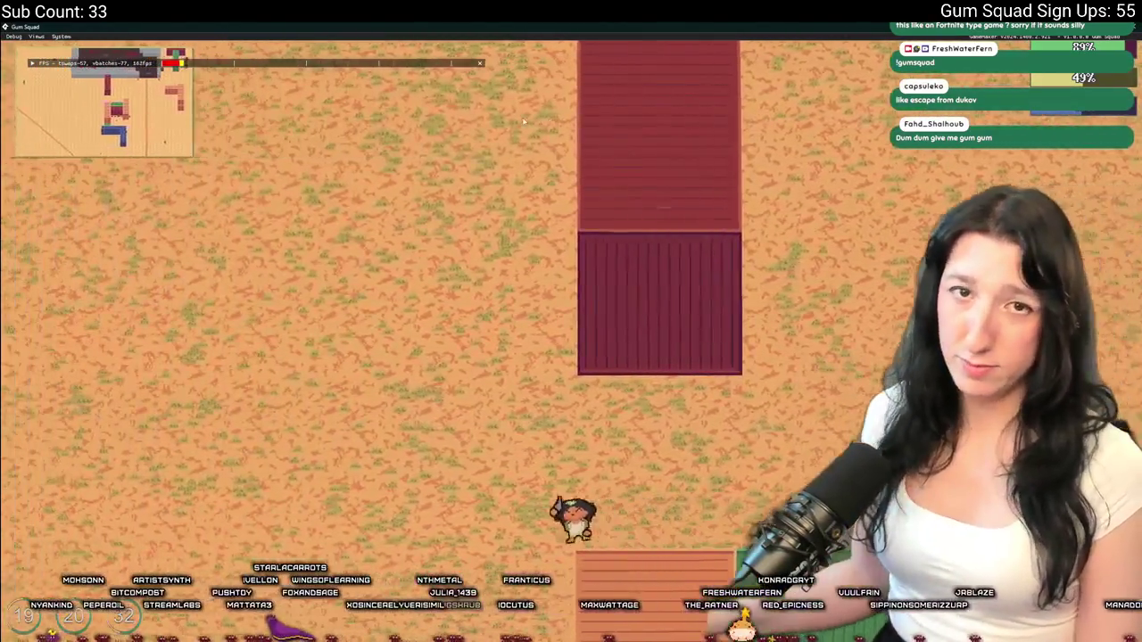
key(s)
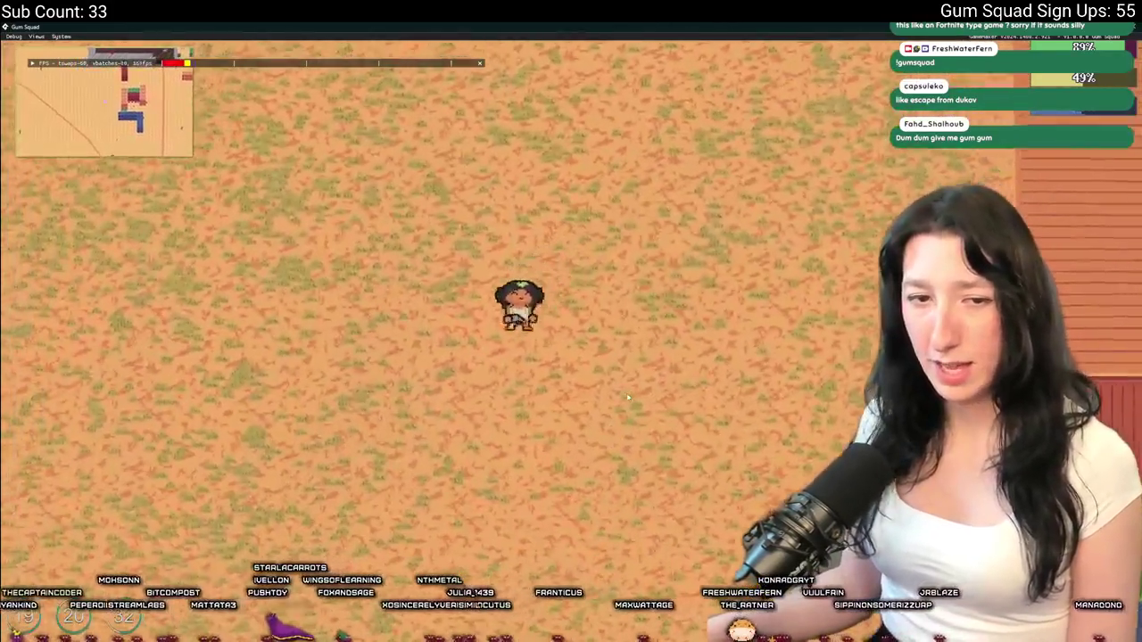
key(a)
key(w)
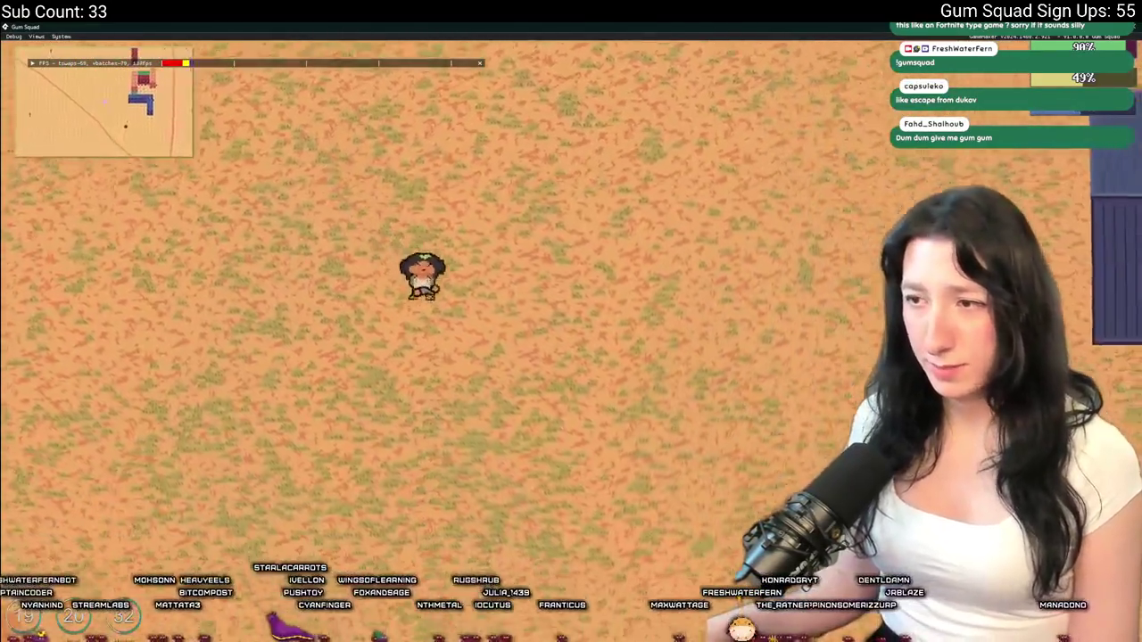
key(s)
key(a)
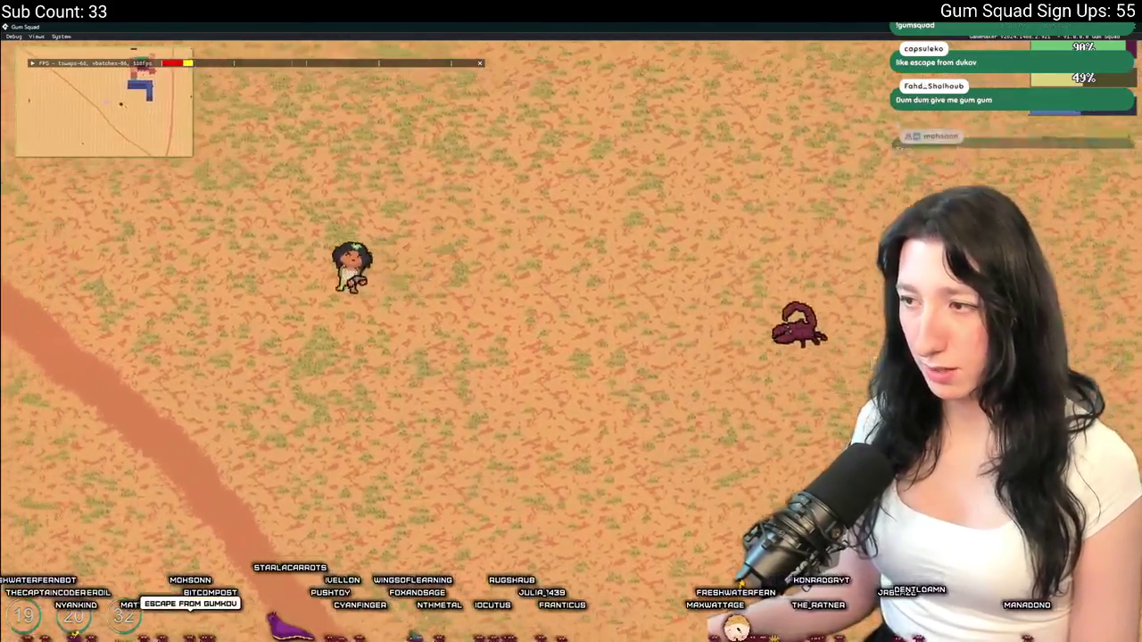
key(s)
key(a)
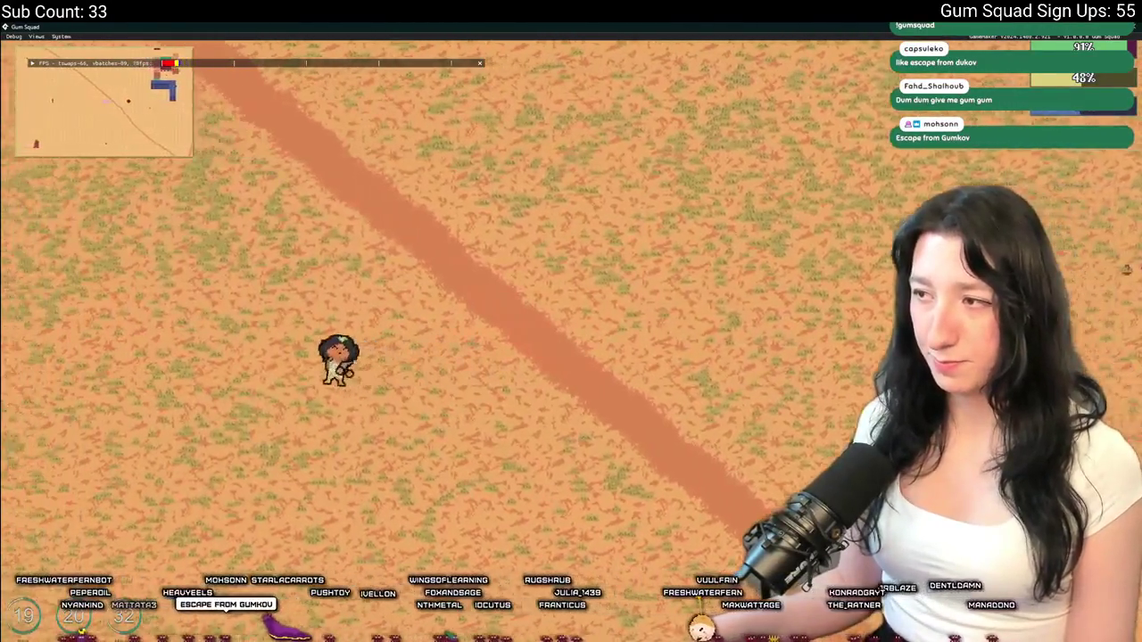
key(s)
key(a)
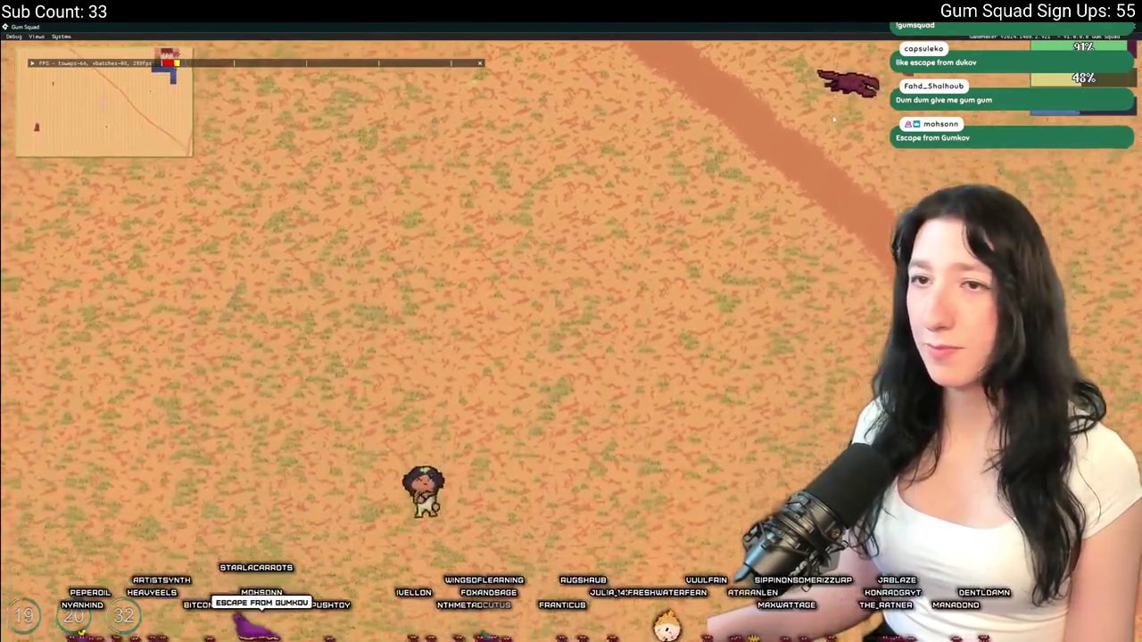
key(d)
key(w)
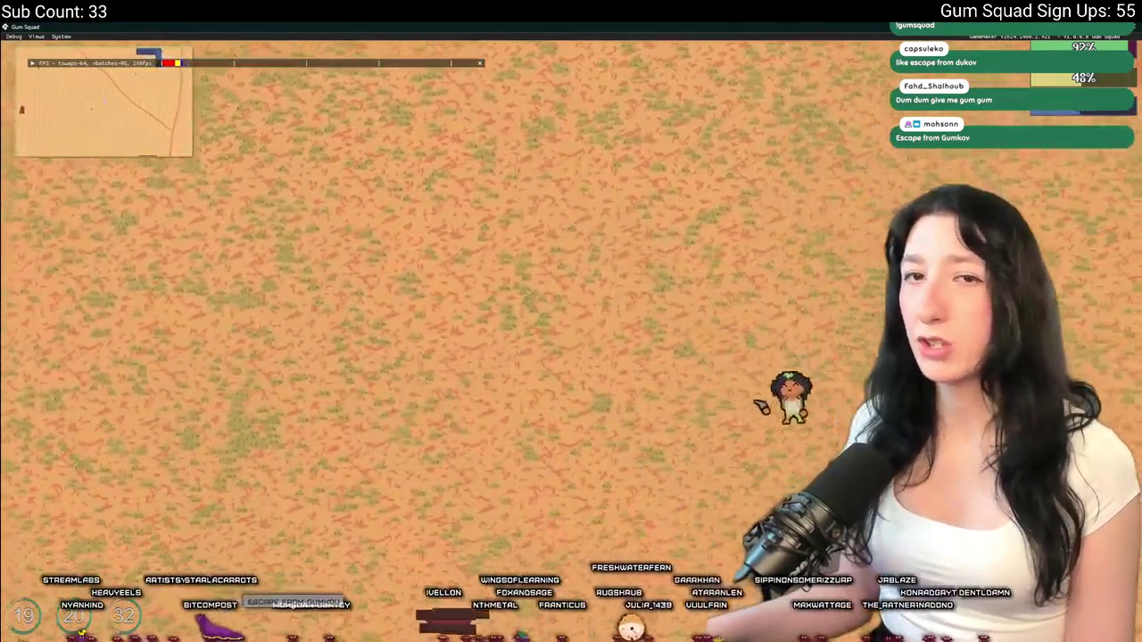
key(s)
key(a)
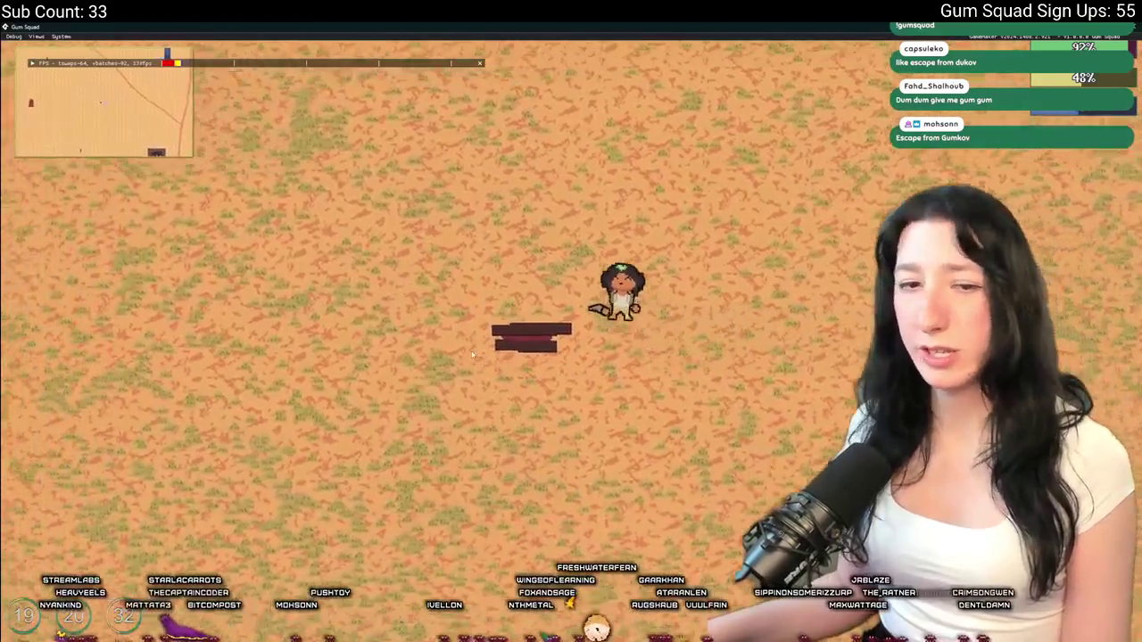
Move the Metal Scrap, green and blue items into the lower inventory
key(Tab)
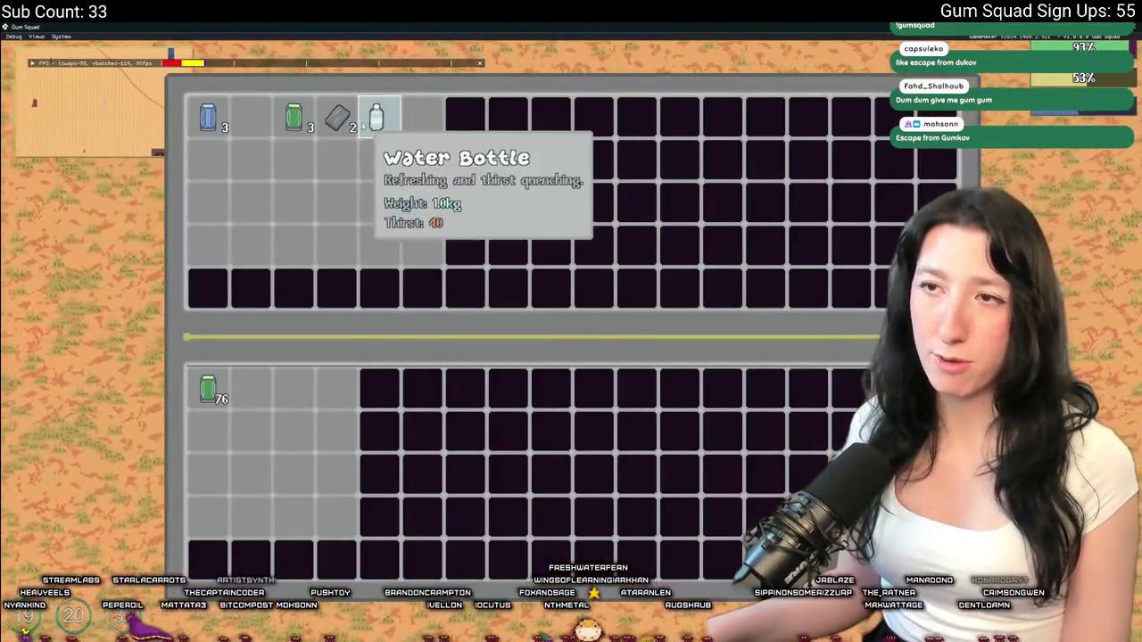
shift+click(338, 119)
shift+click(294, 119)
shift+click(207, 119)
key(Tab)
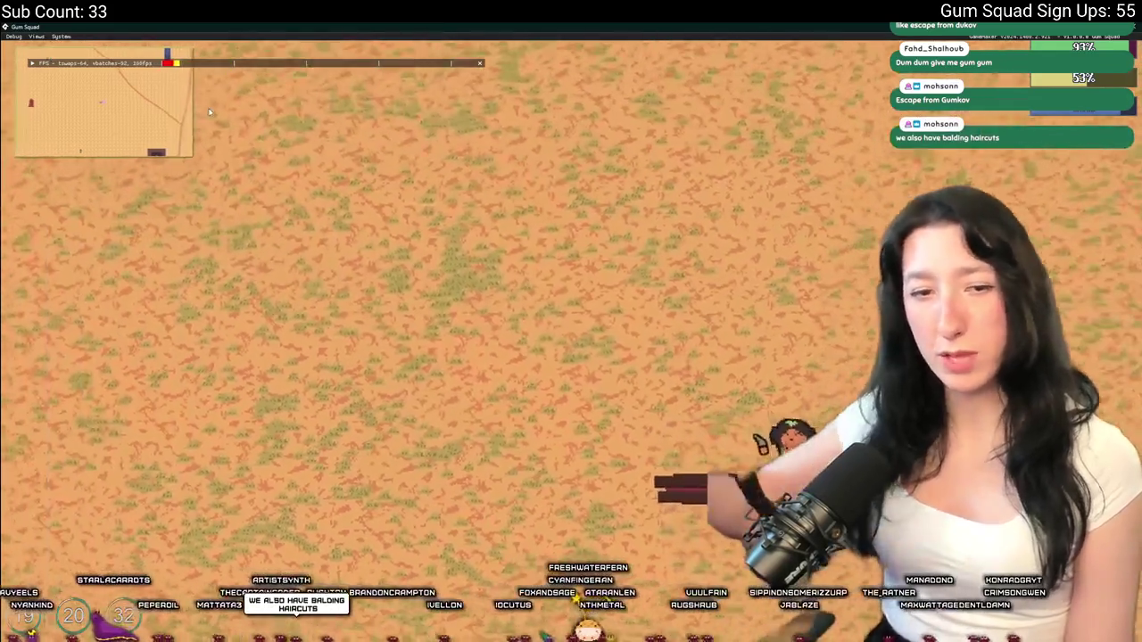
Switch the character to the bald hairstyle, Hair 2, in customization
key(d)
key(Tab)
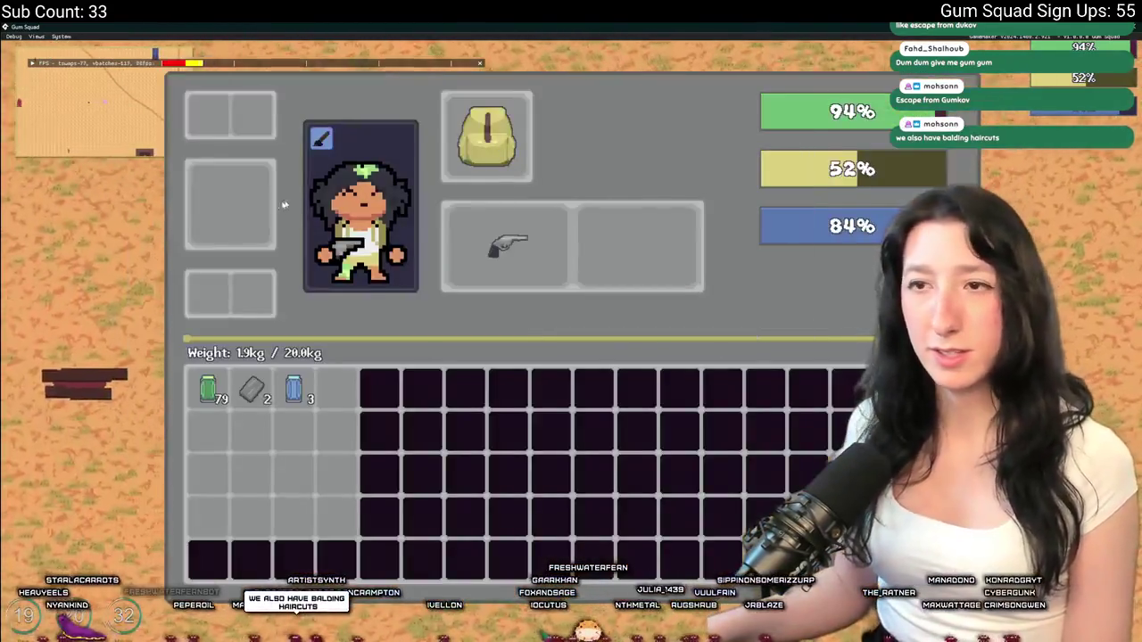
click(321, 139)
click(490, 277)
click(496, 277)
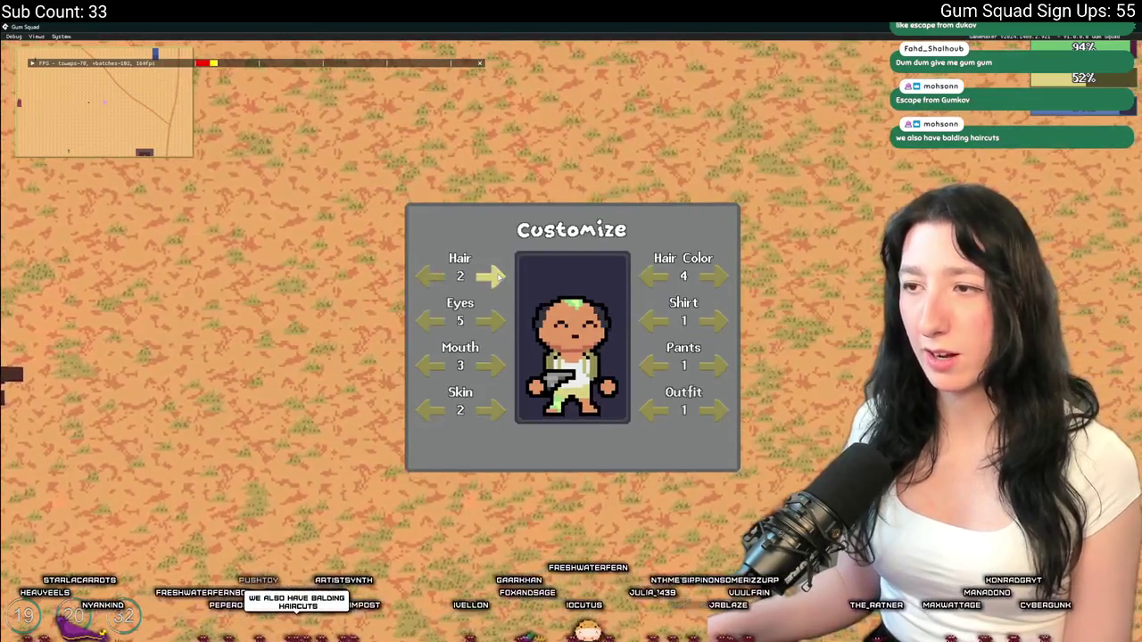
key(Tab)
key(Tab)
key(Tab)
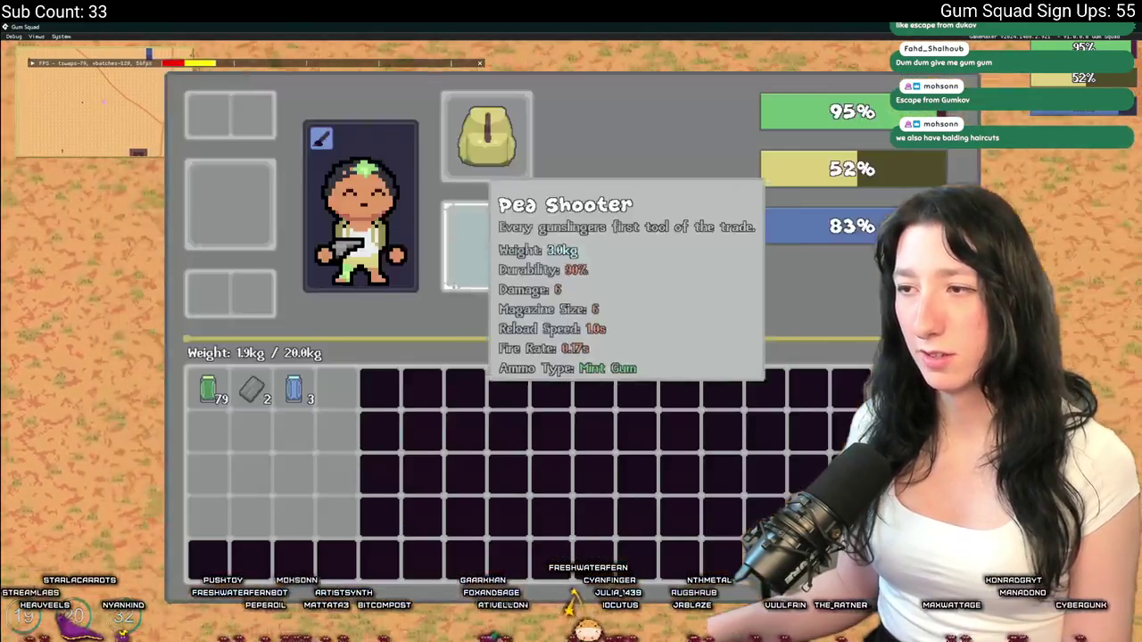
click(317, 147)
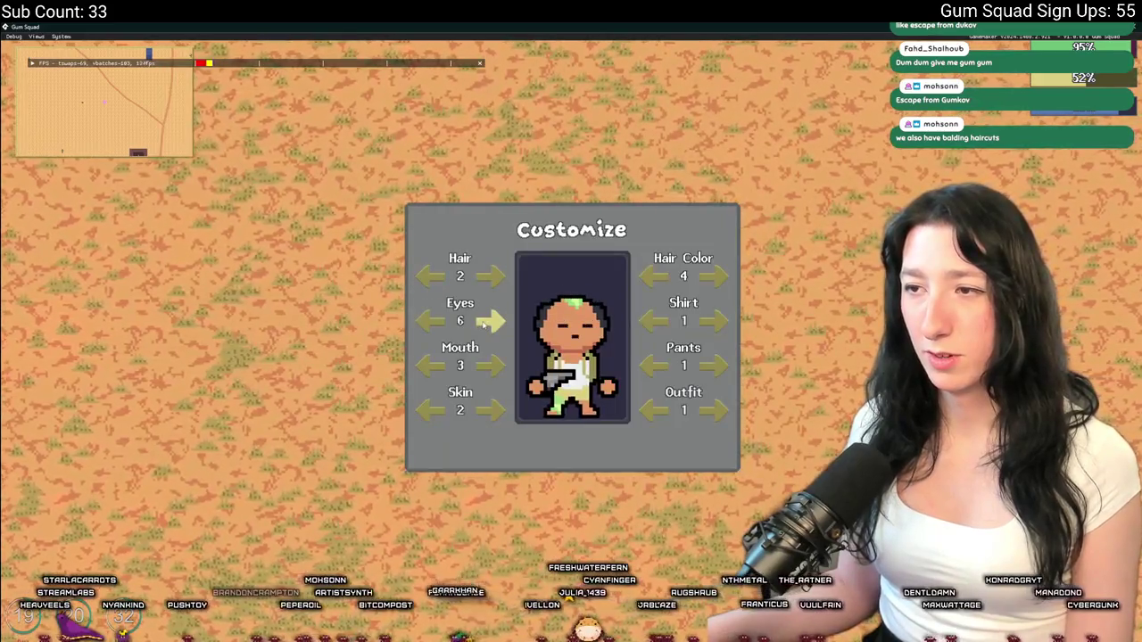
key(Escape)
Walk across the dirt road toward the blue and red buildings to the skateboard
key(w)
key(a)
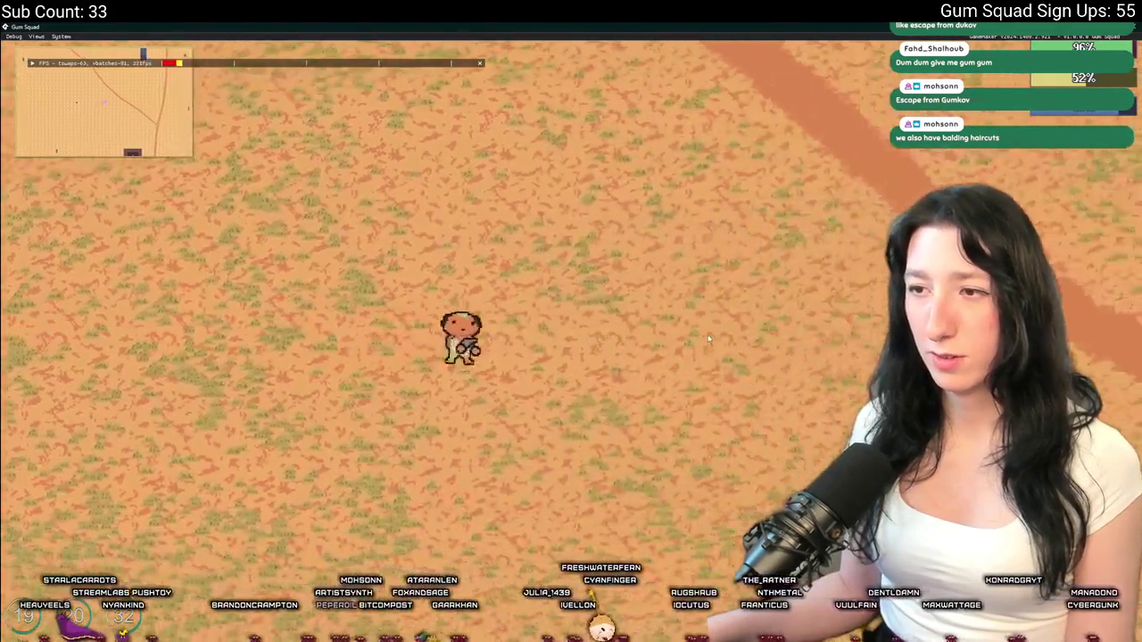
key(d)
key(s)
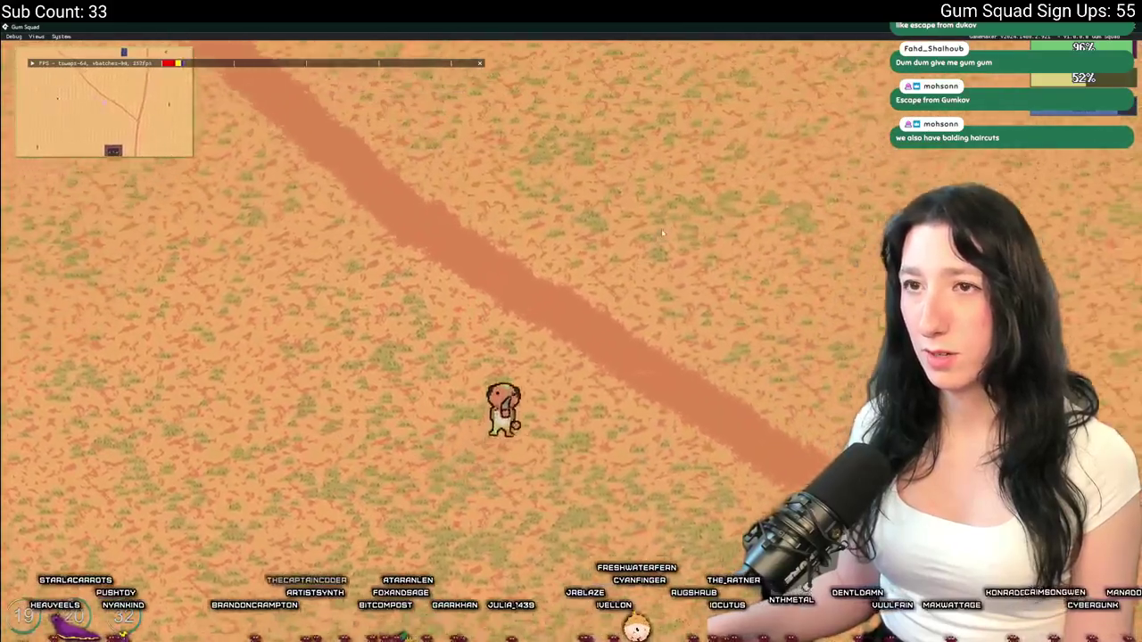
key(d)
key(w)
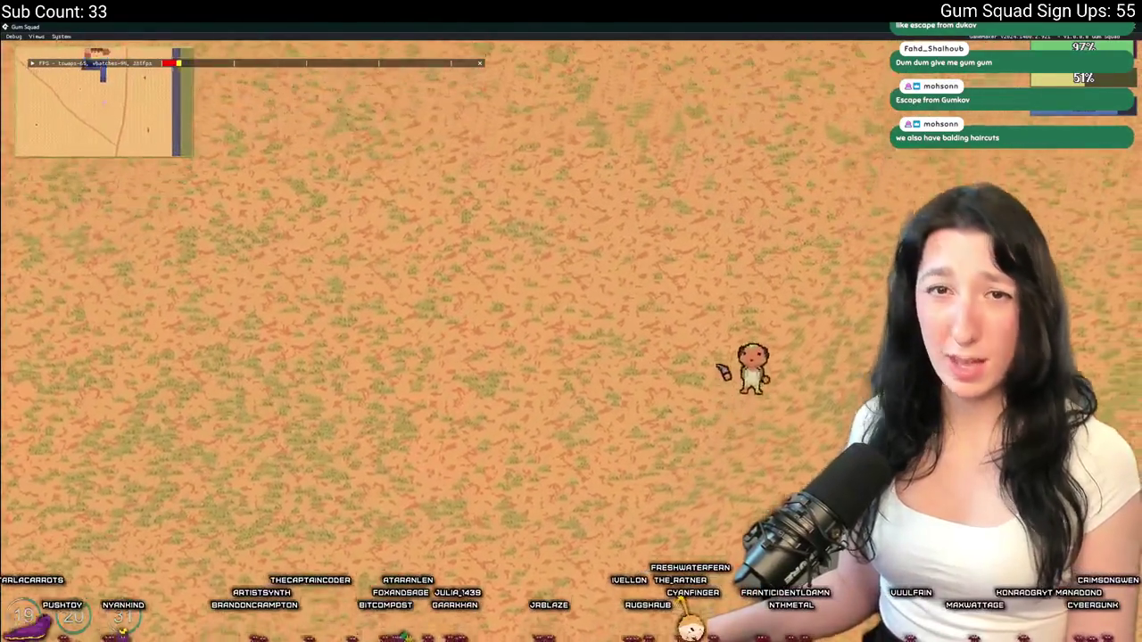
key(w)
key(d)
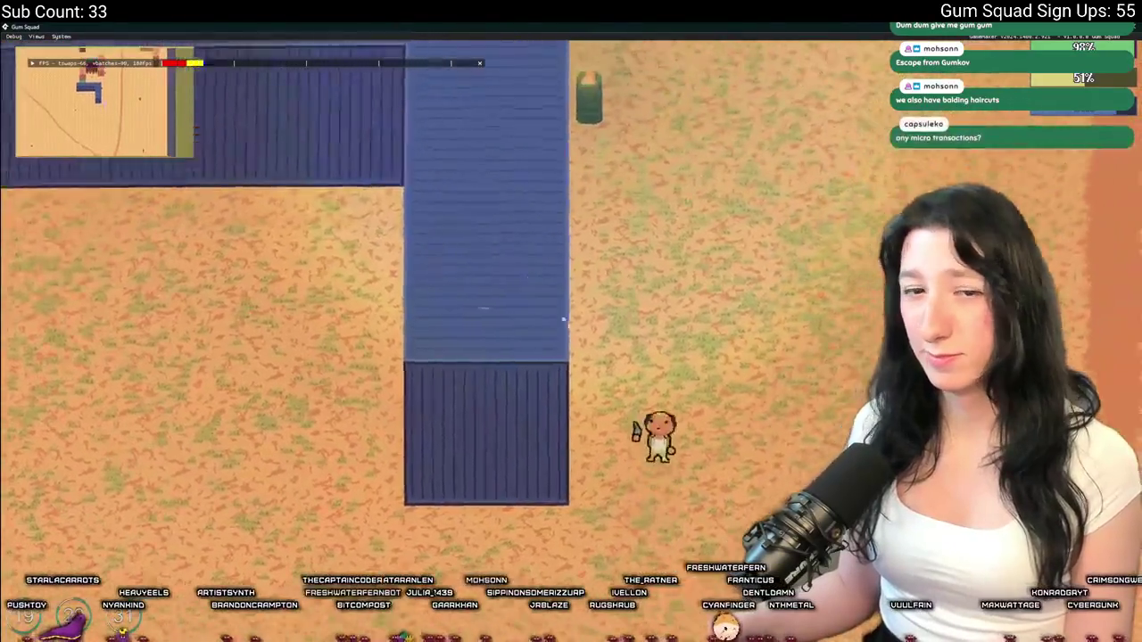
key(w)
key(a)
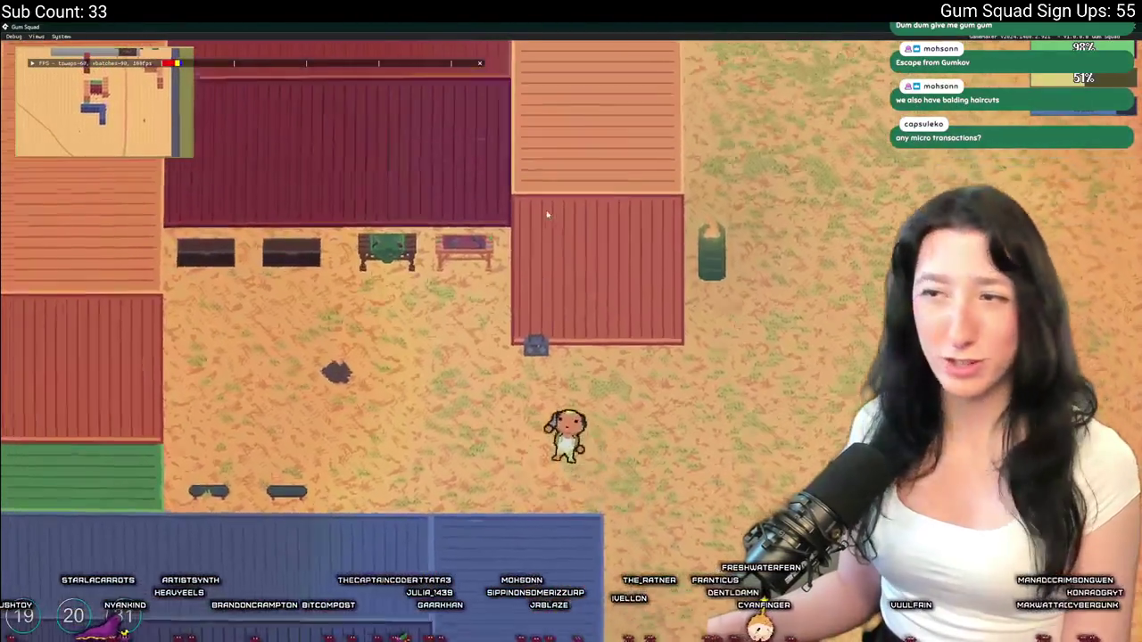
key(a)
key(w)
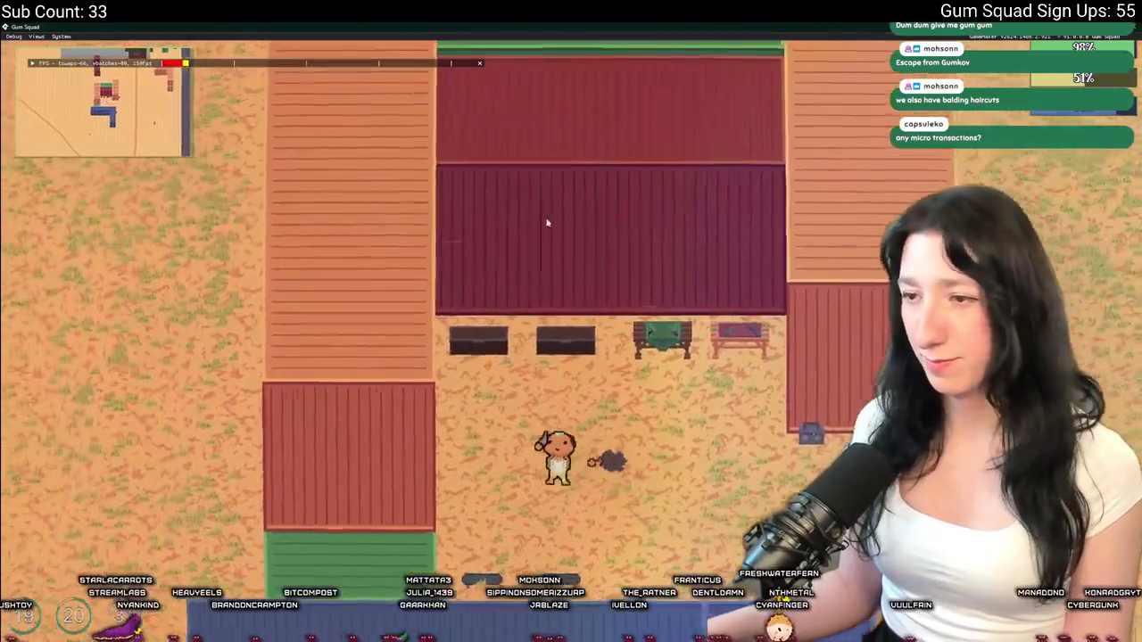
Skate around the field, head north toward the buildings, and open the inventory and storage panel
key(s)
key(d)
key(s)
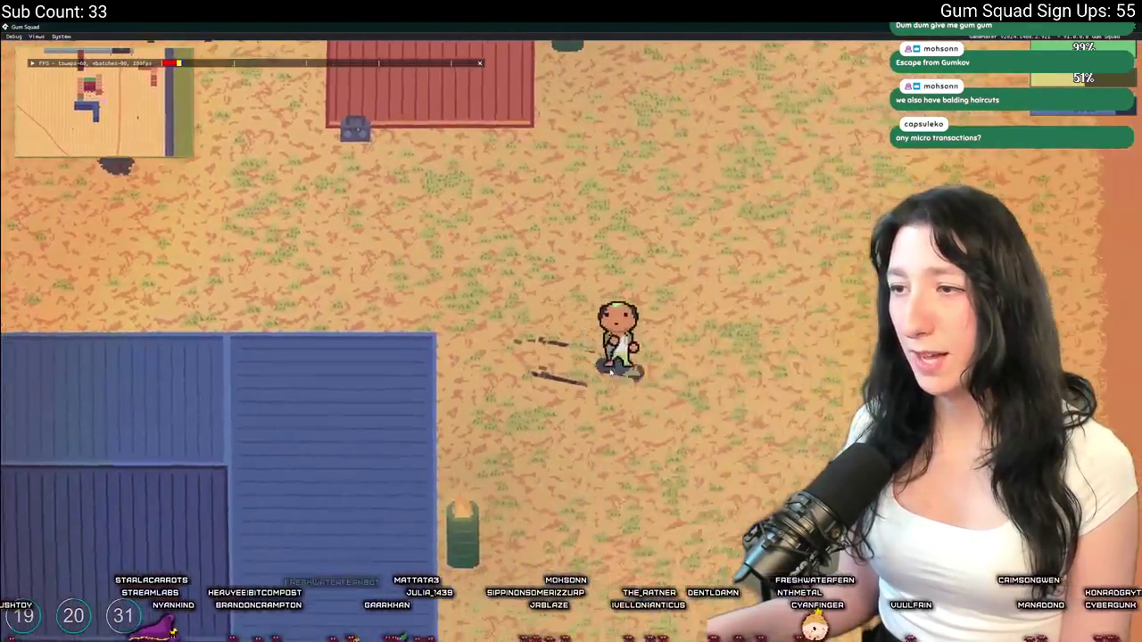
key(s)
key(d)
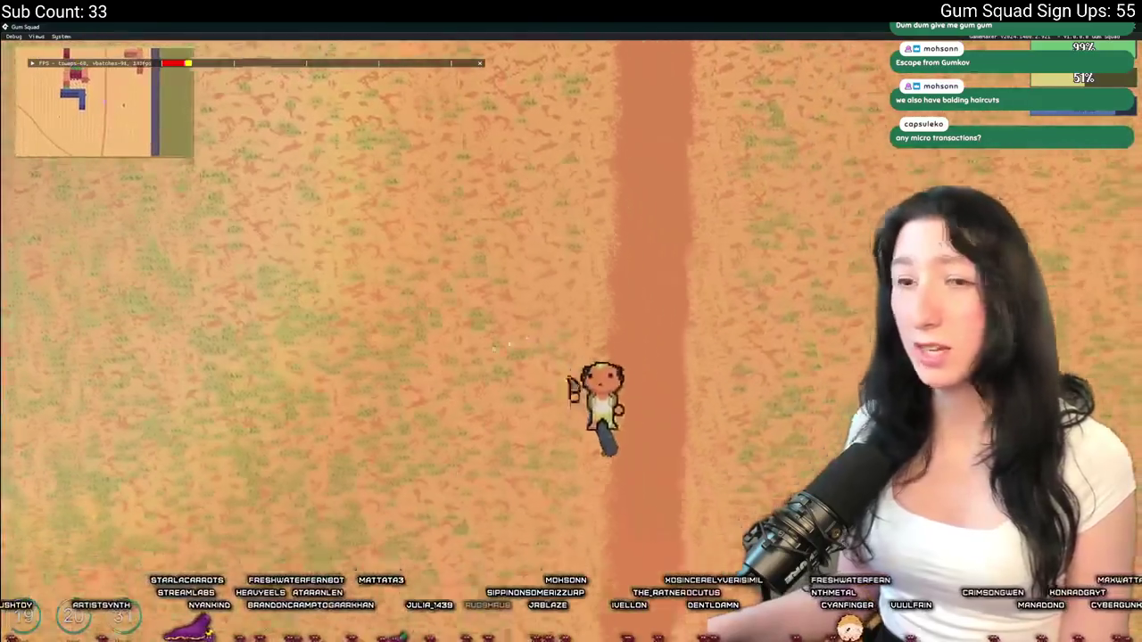
key(a)
key(s)
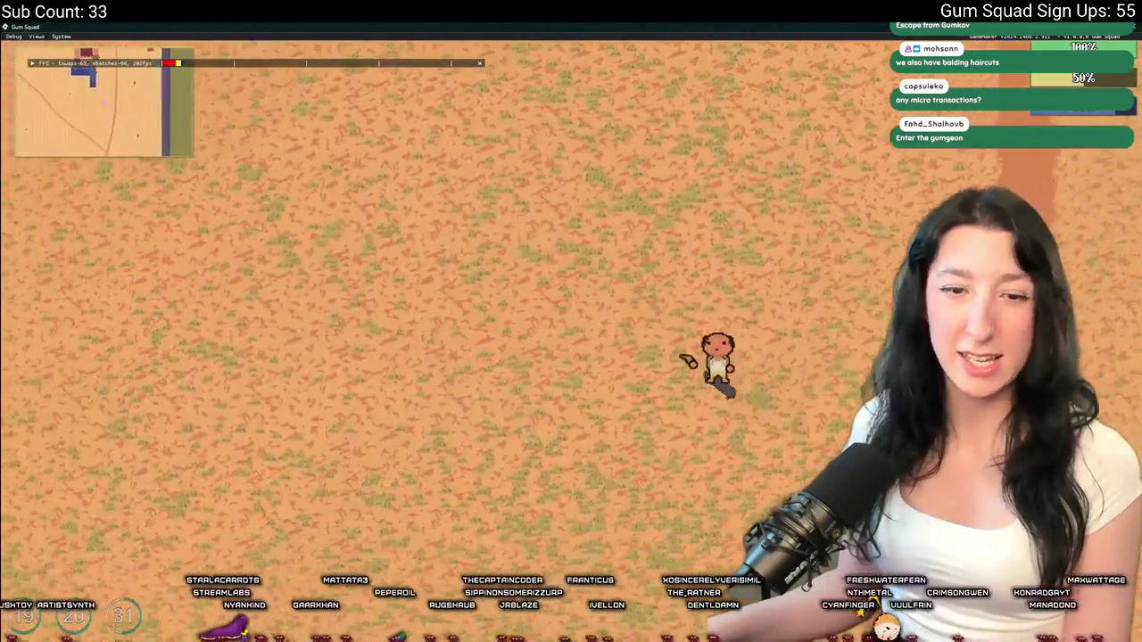
key(w)
key(a)
key(w)
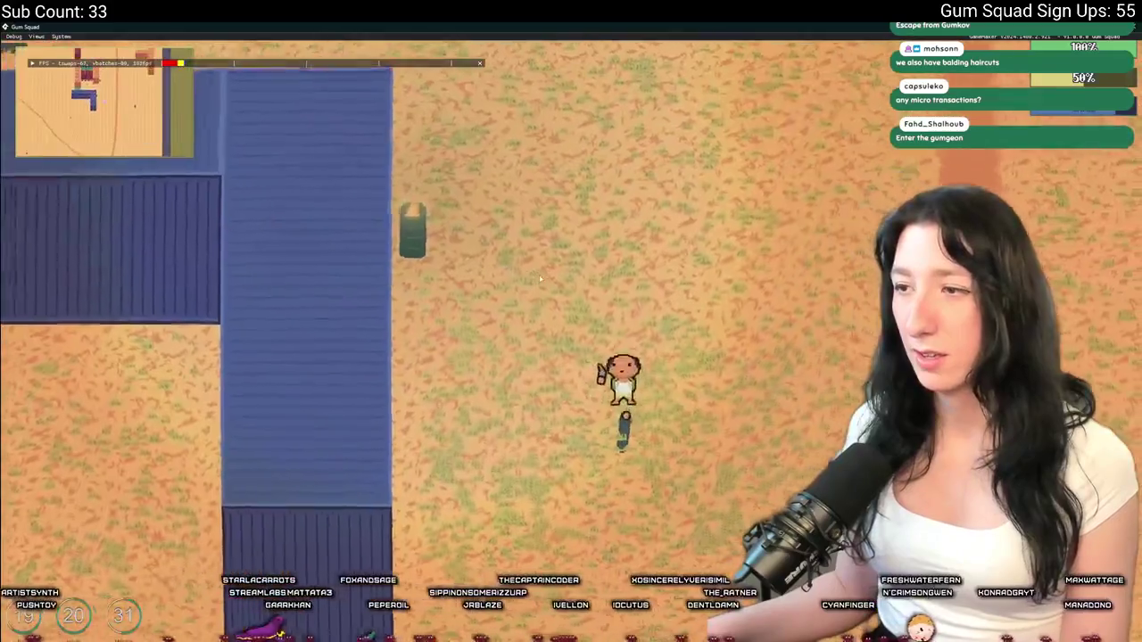
key(a)
key(w)
key(d)
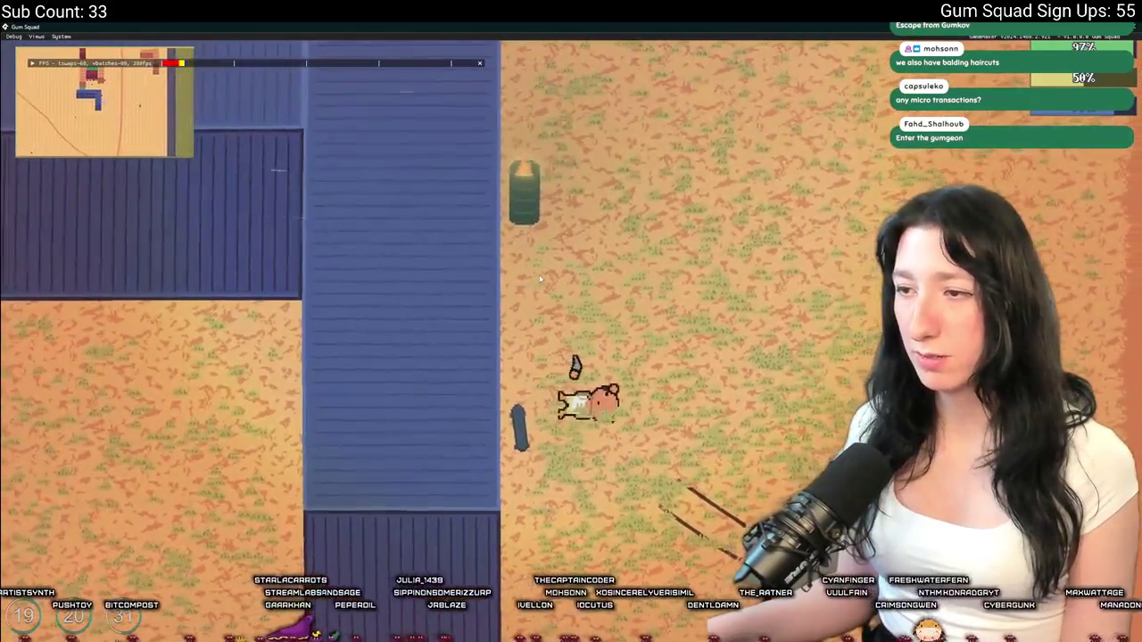
key(a)
key(d)
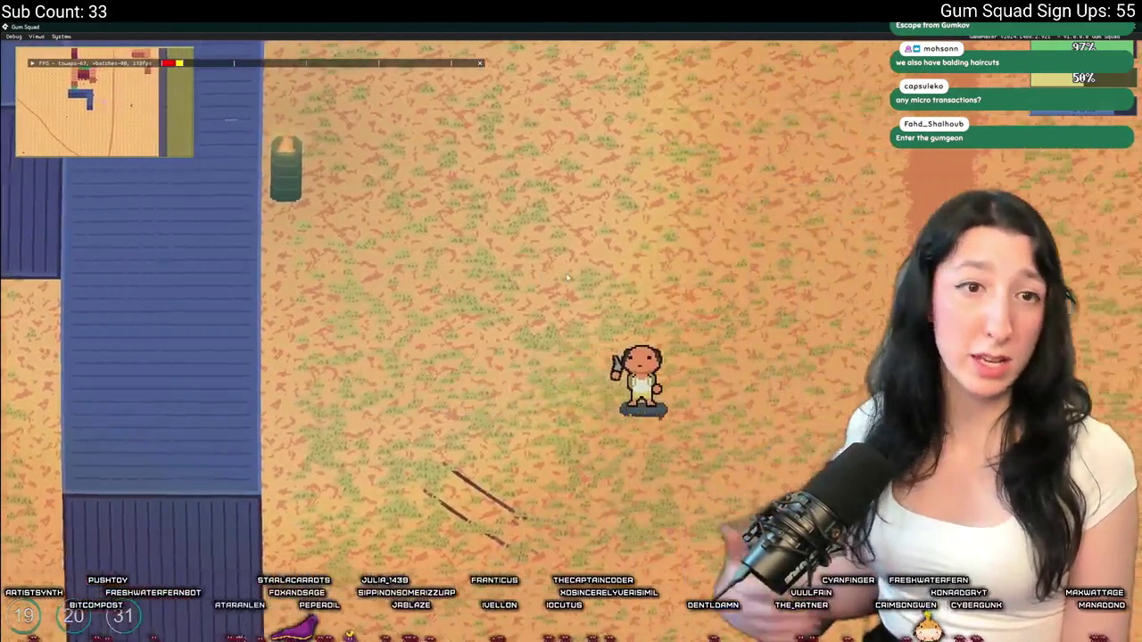
key(d)
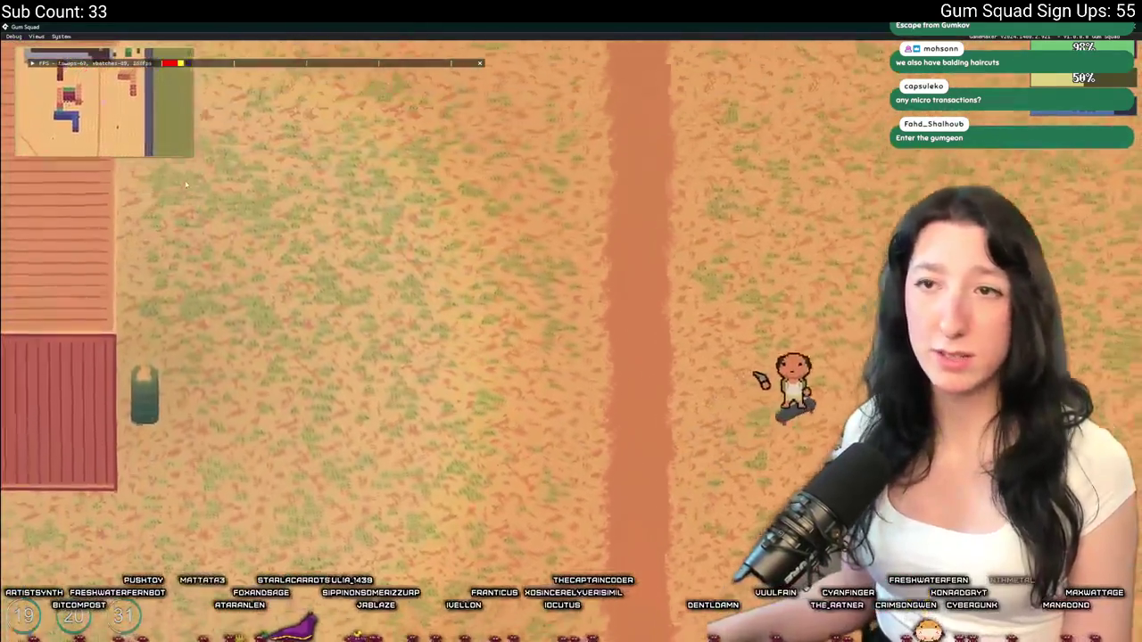
key(w)
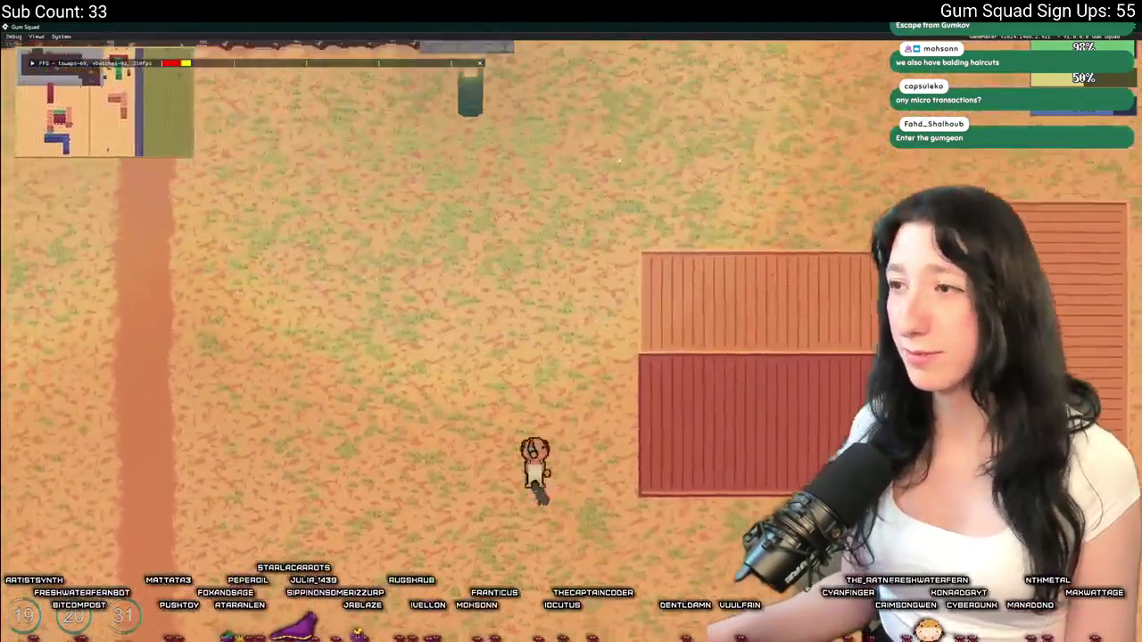
key(w)
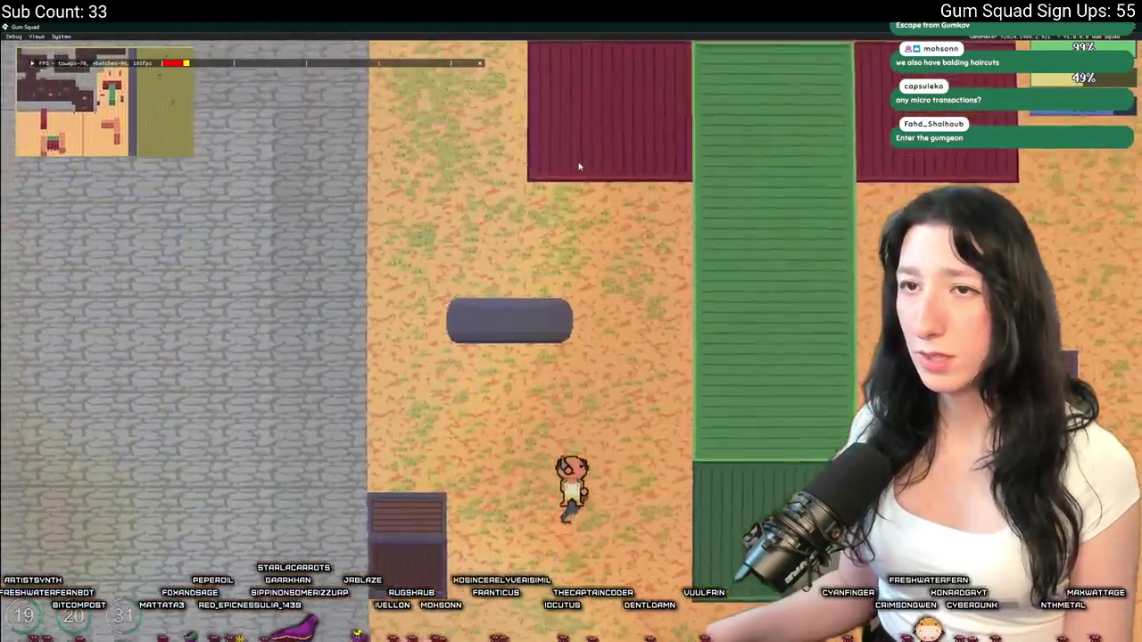
key(w)
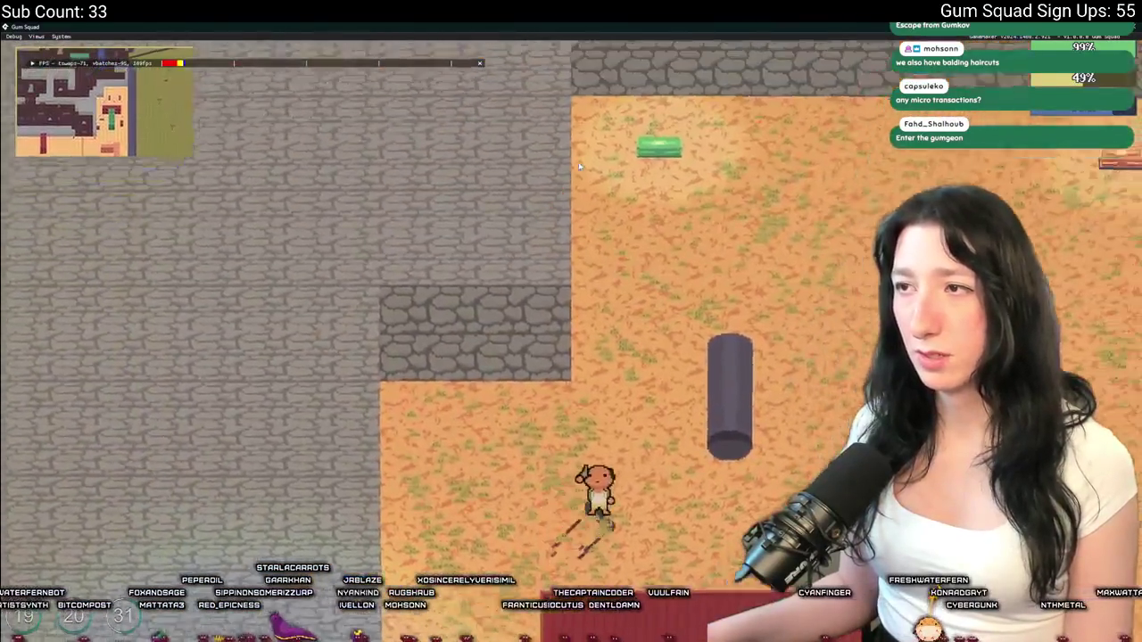
key(i)
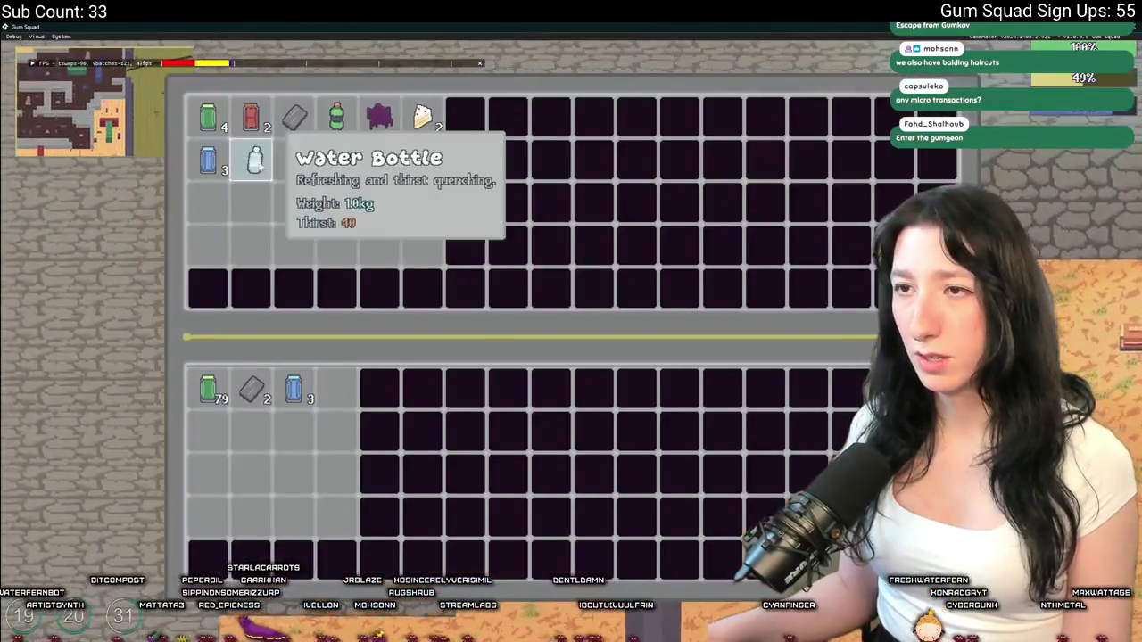
Move the Gumenforced Vest from storage into the inventory and close the inventory panel
key(i)
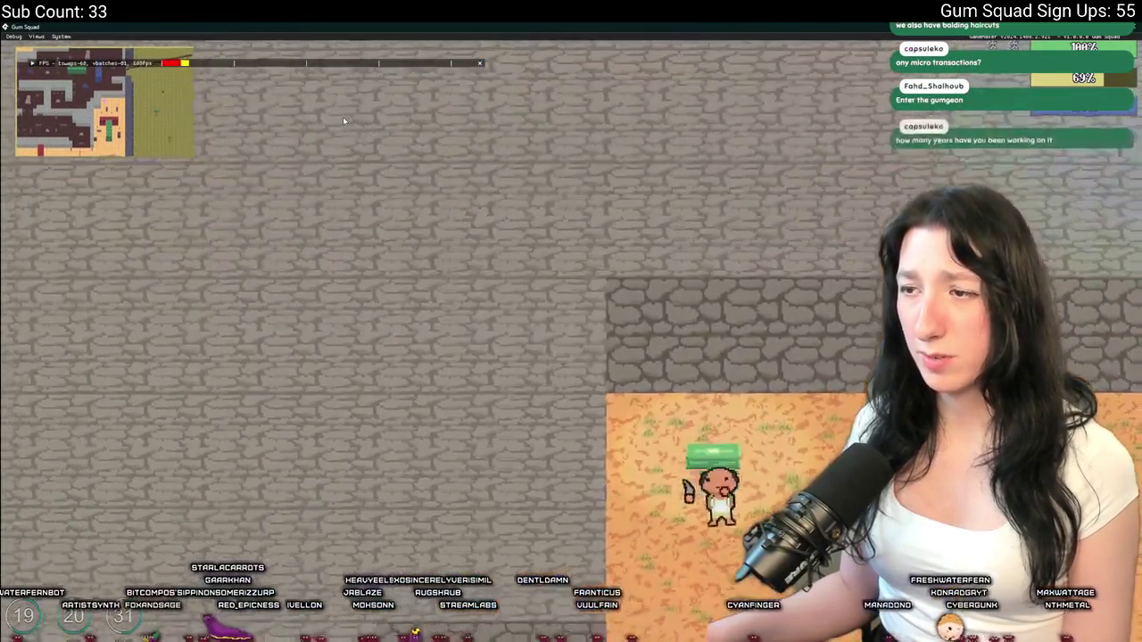
key(i)
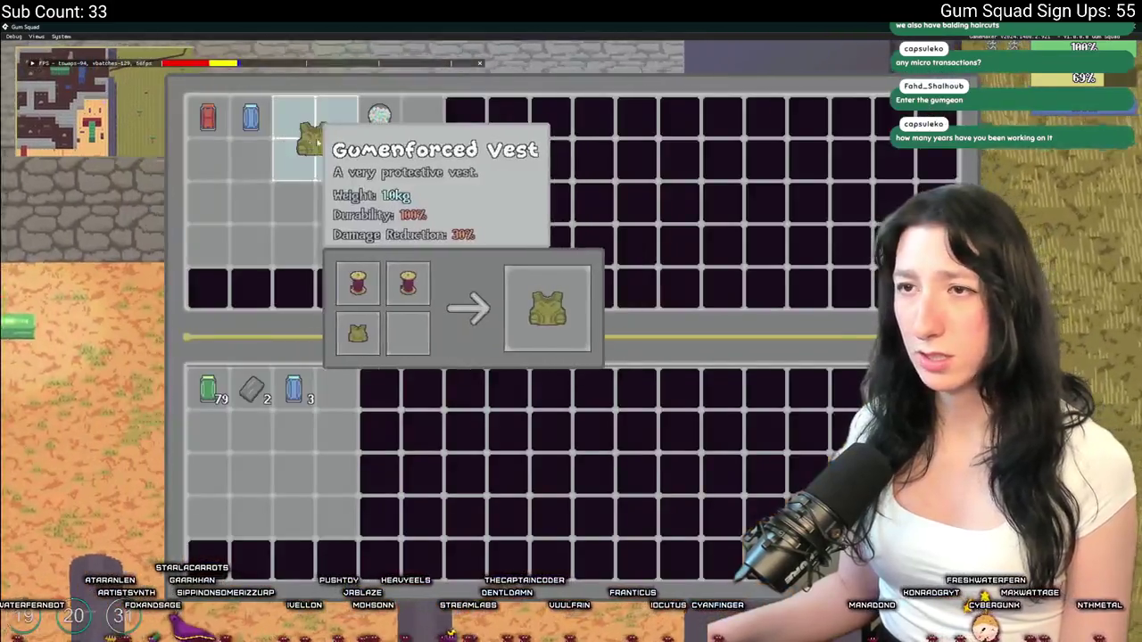
click(306, 127)
key(i)
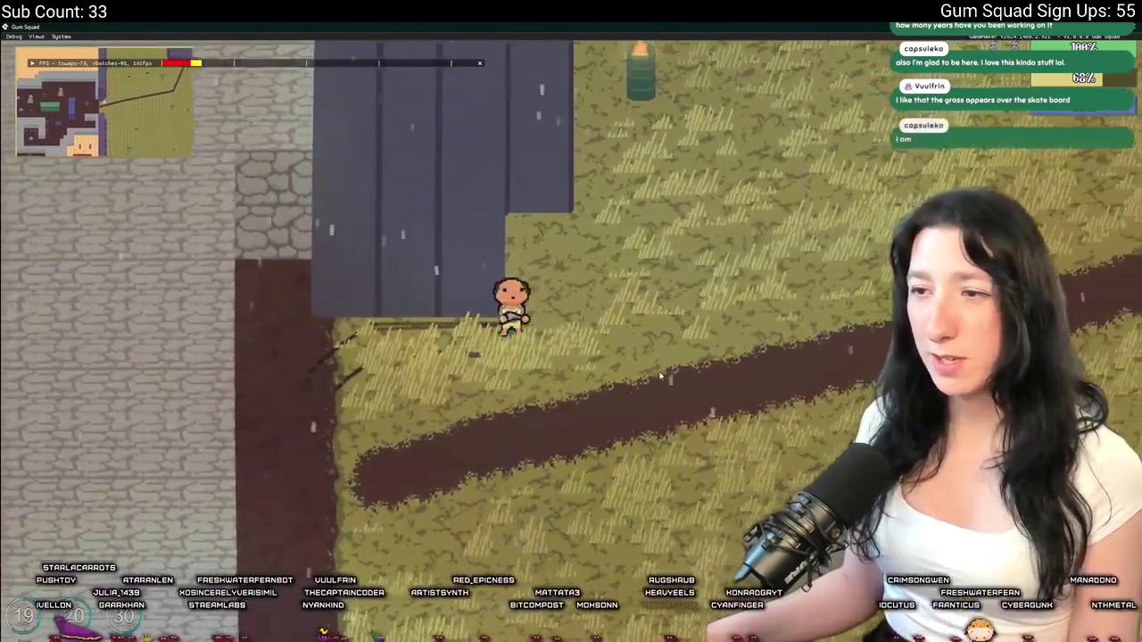
Walk the character down-right across the grass field toward the dirt path
key(s)
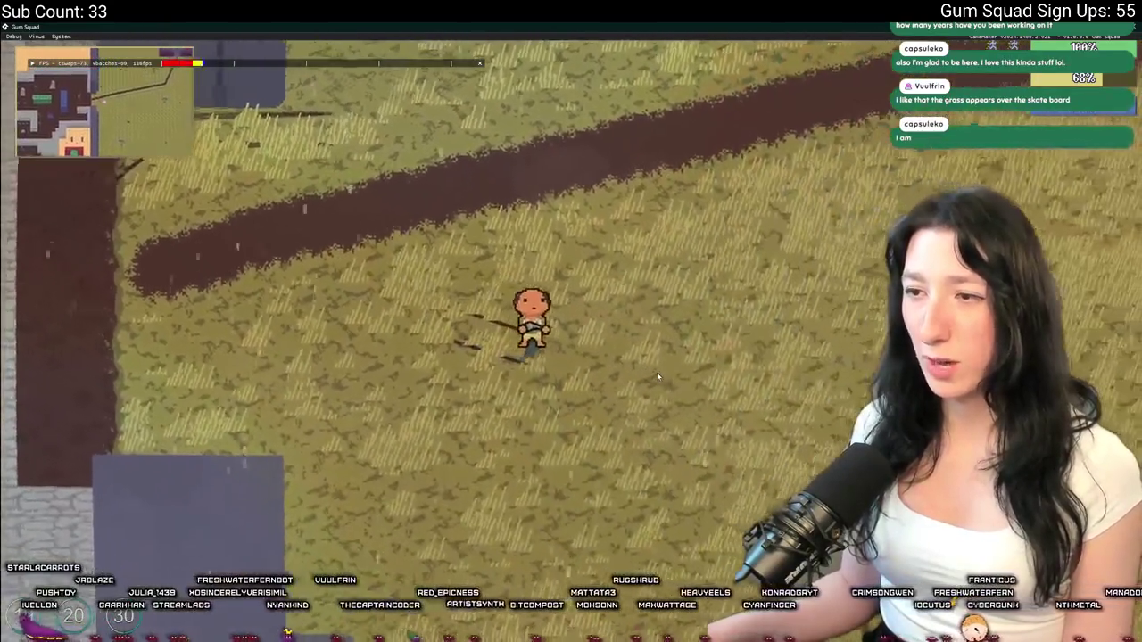
key(d)
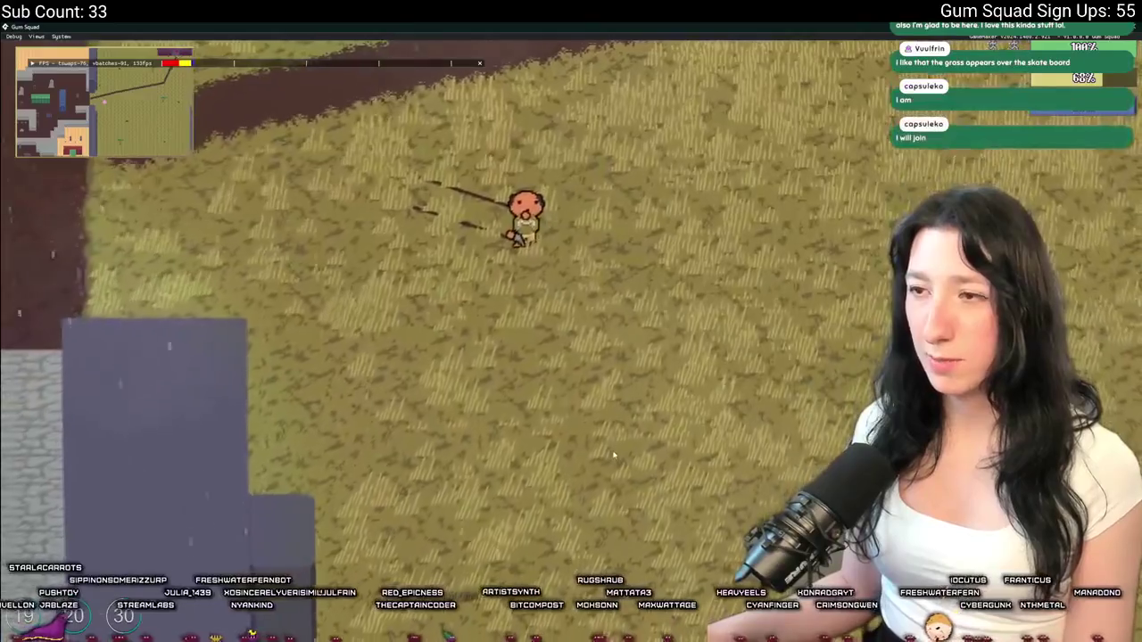
key(s)
key(d)
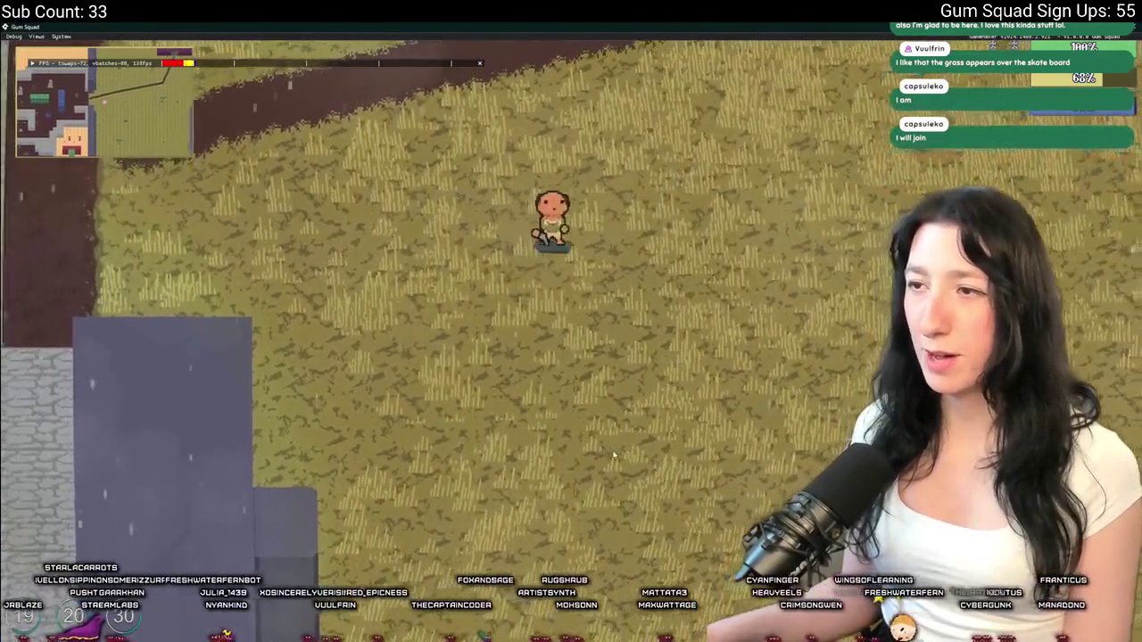
key(w)
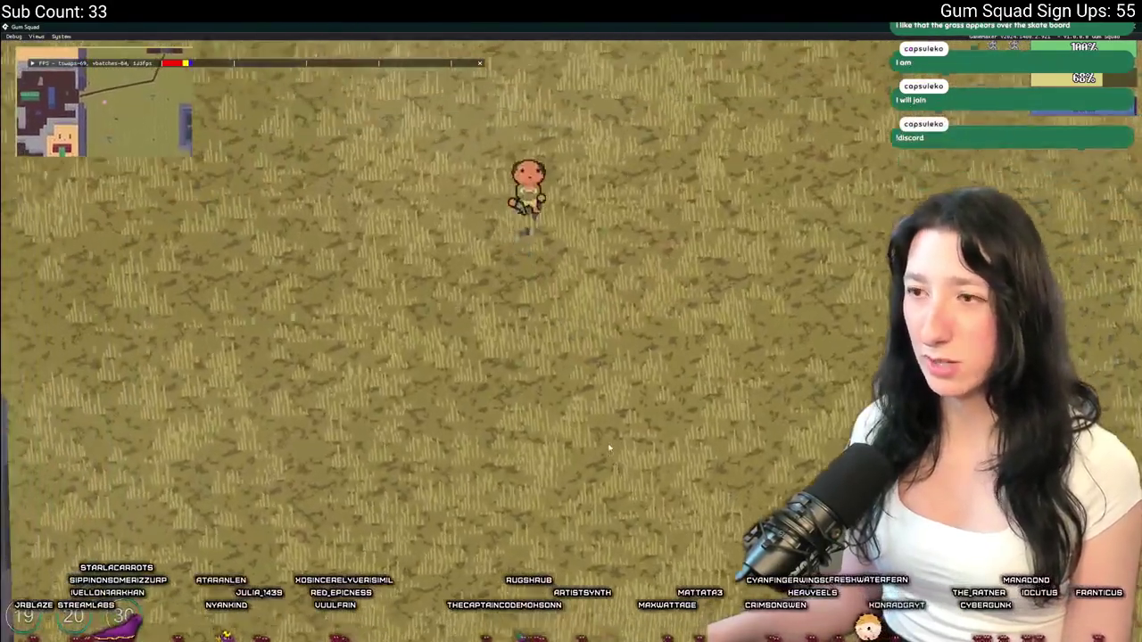
key(s)
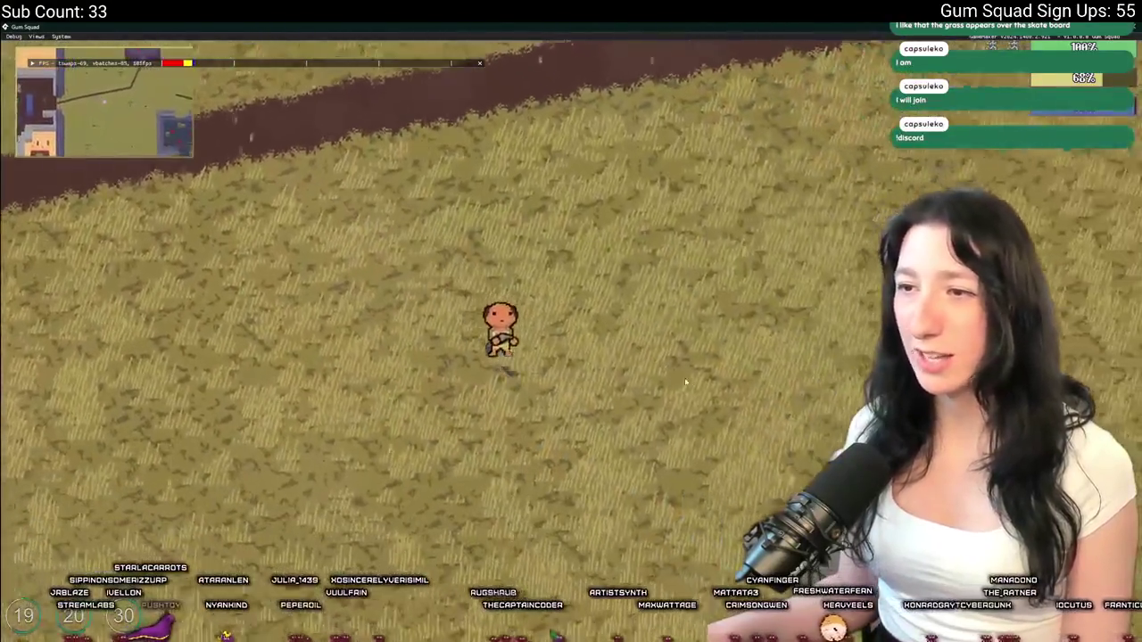
key(w)
key(d)
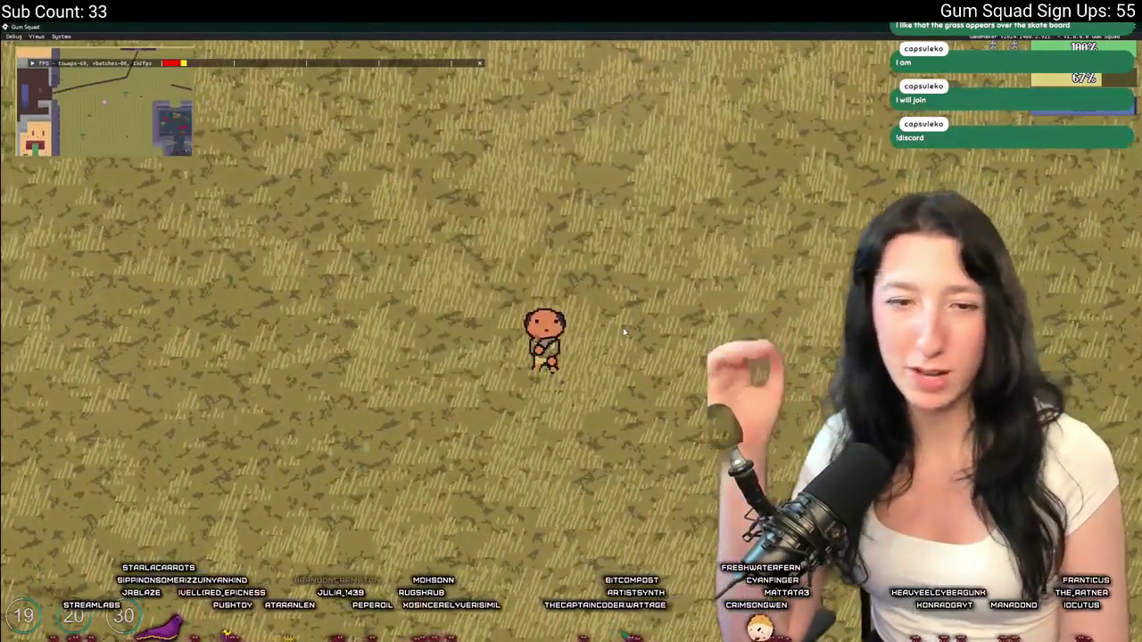
Ride the board north into the purple building, fight the enemies until downed, and quit the game
key(w)
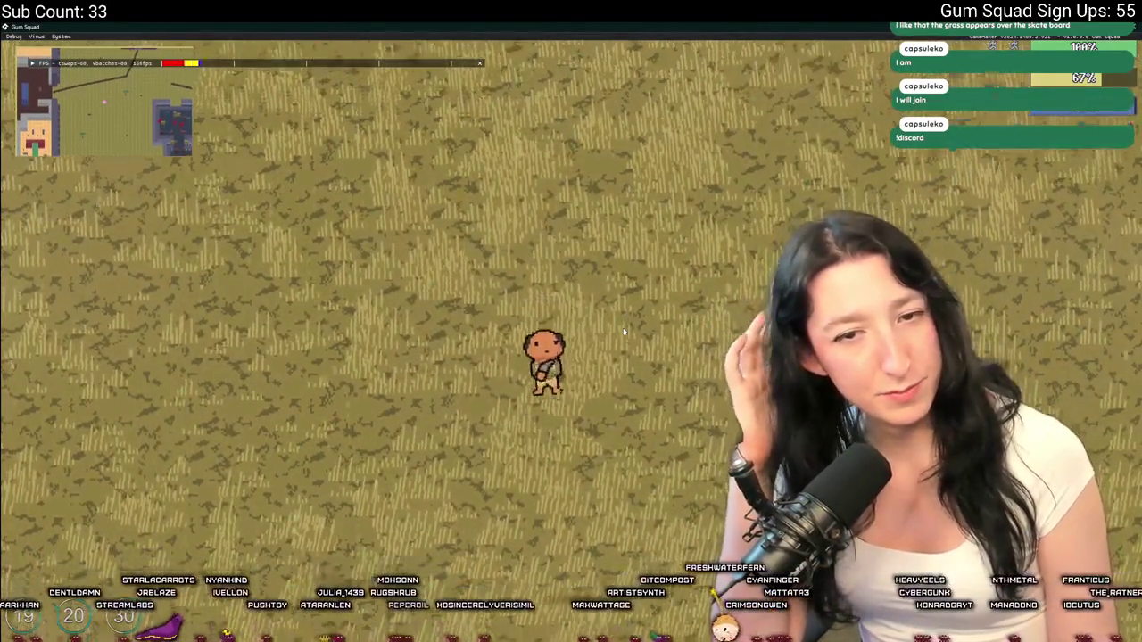
key(w)
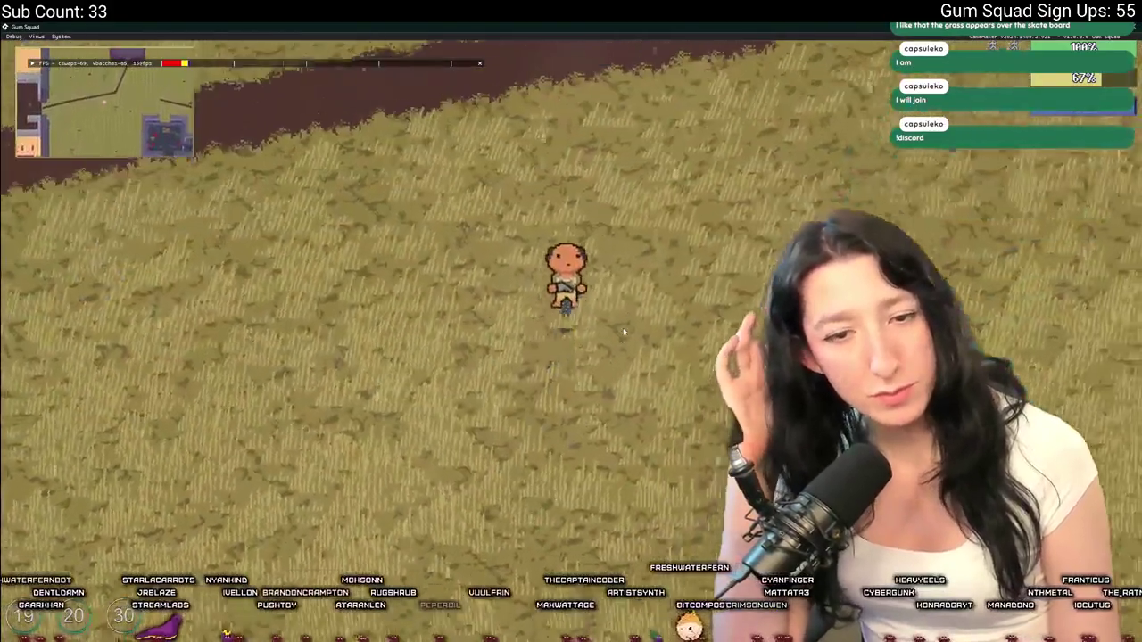
key(w)
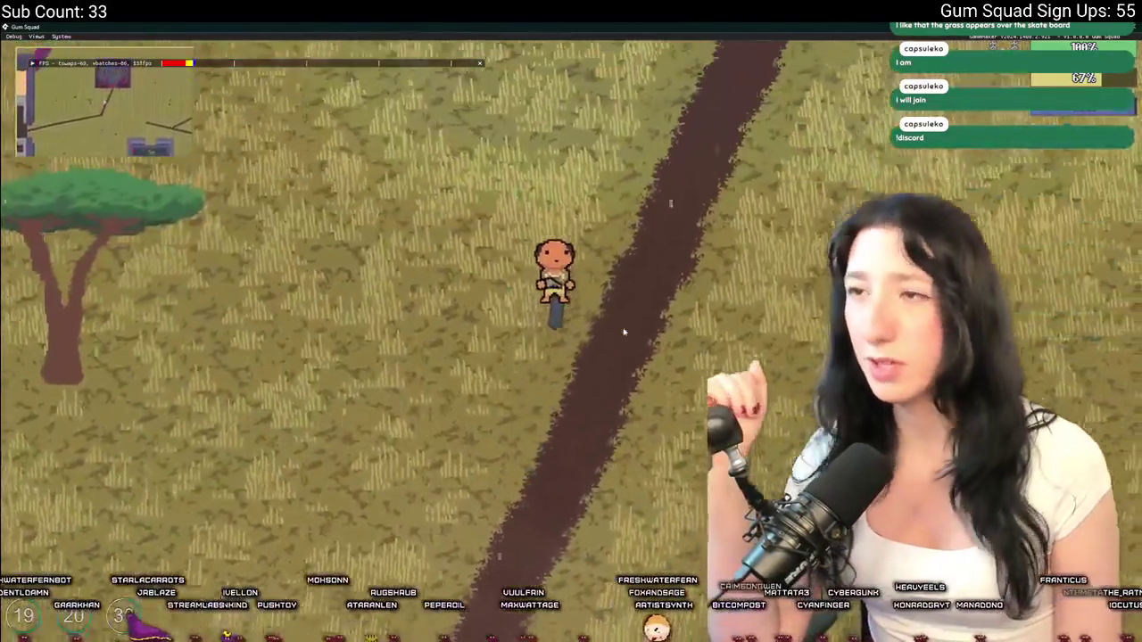
key(d)
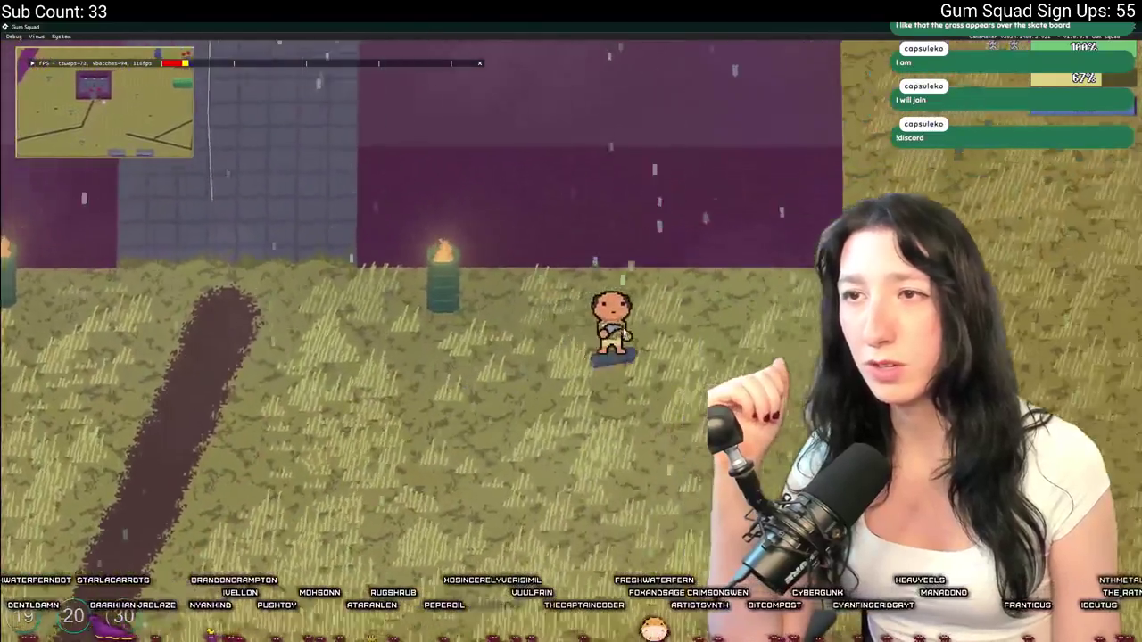
key(w)
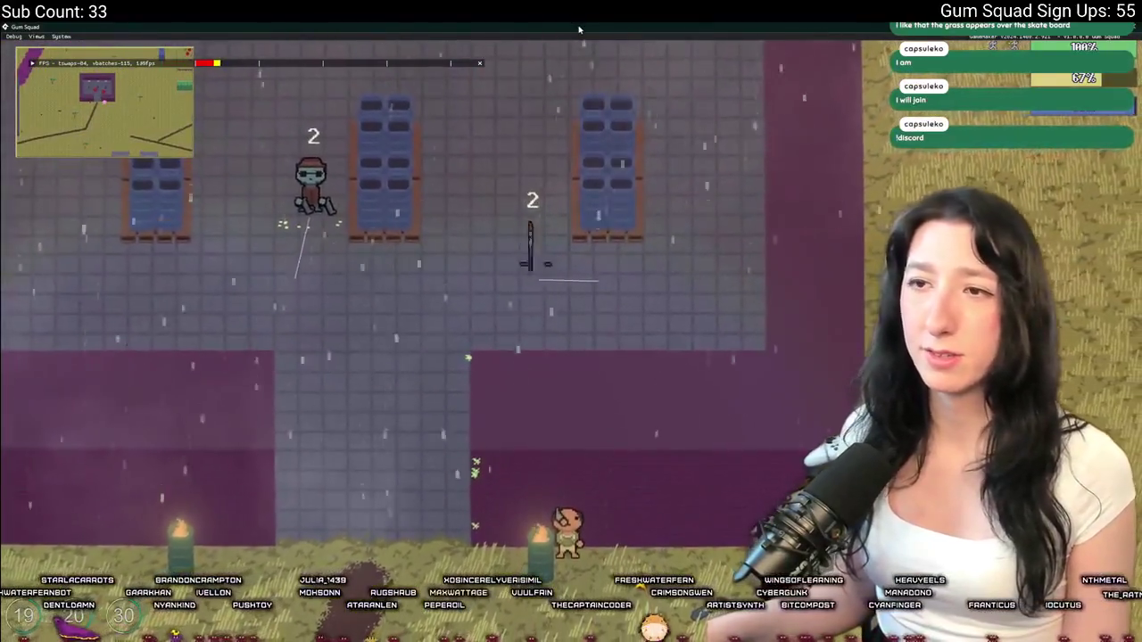
key(d)
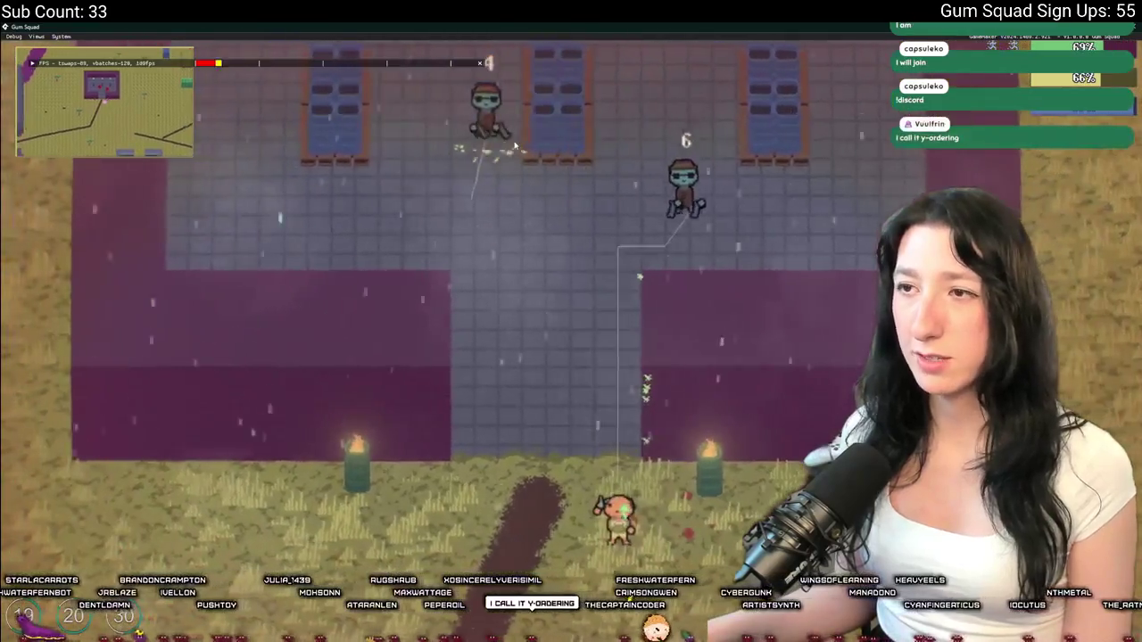
key(a)
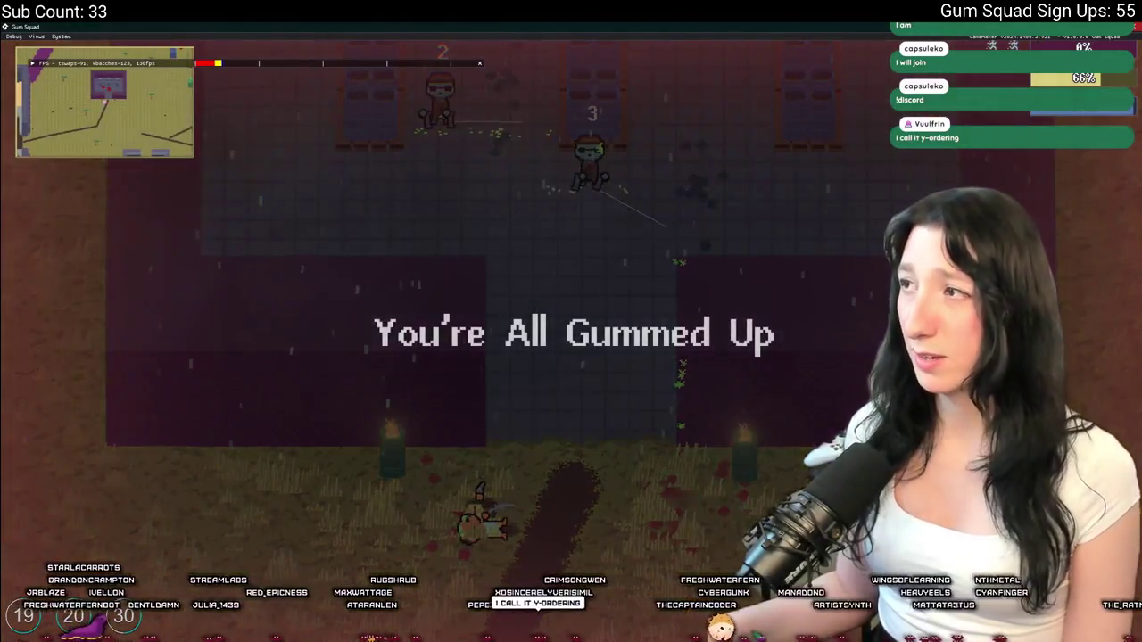
key(Escape)
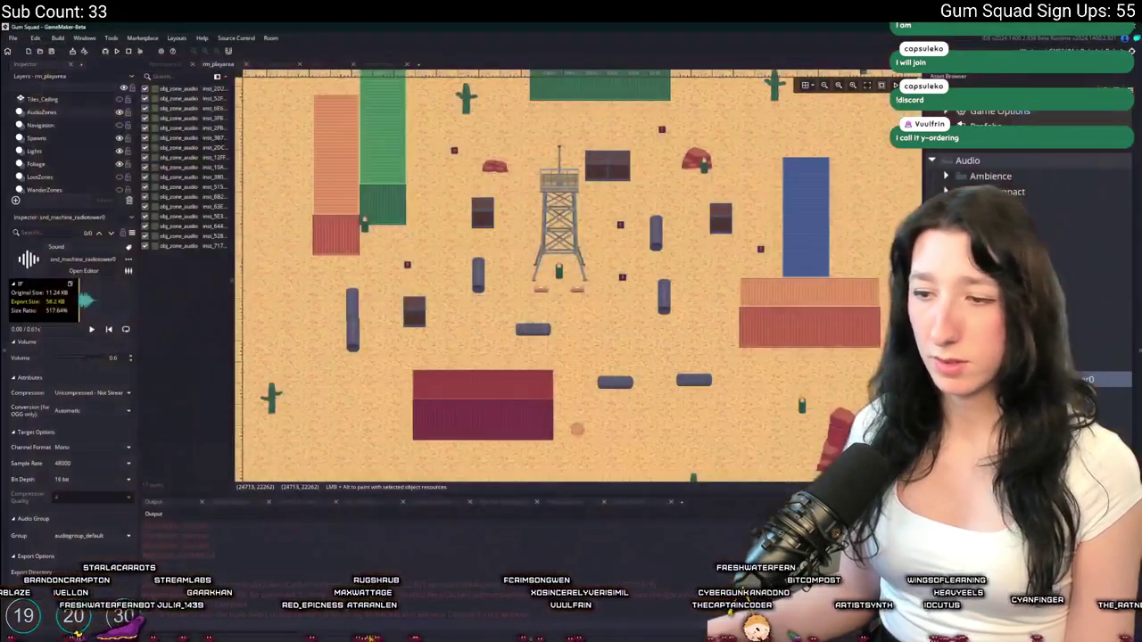
Back in GameMaker, search 'lonewolf' and open obj_enemy_glummer_lonewolf
click(486, 604)
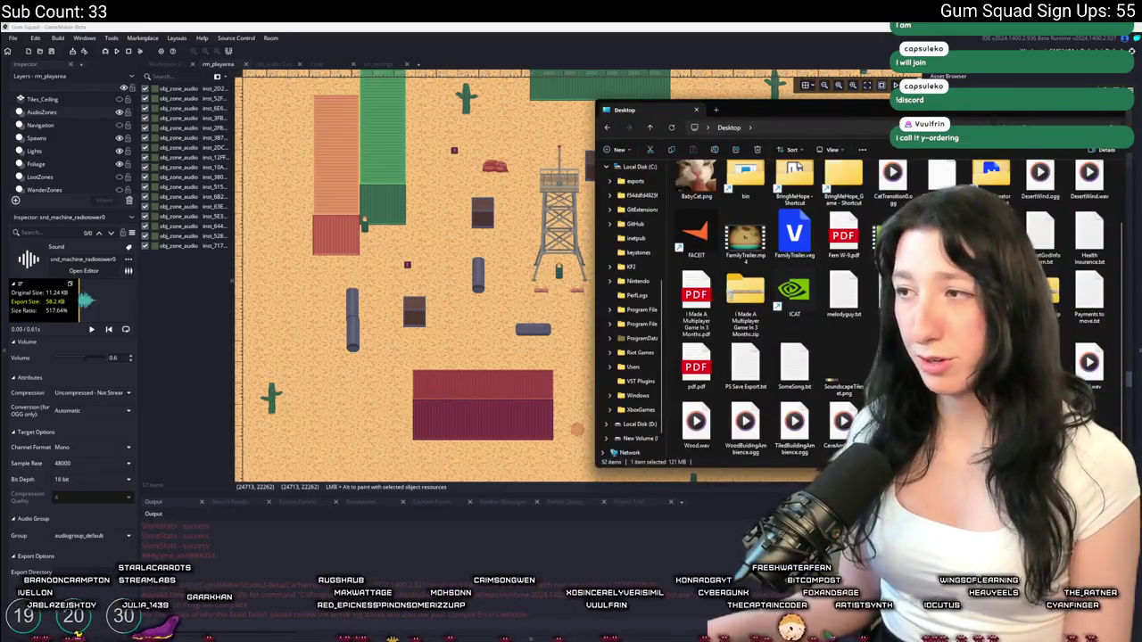
key(alt+Tab)
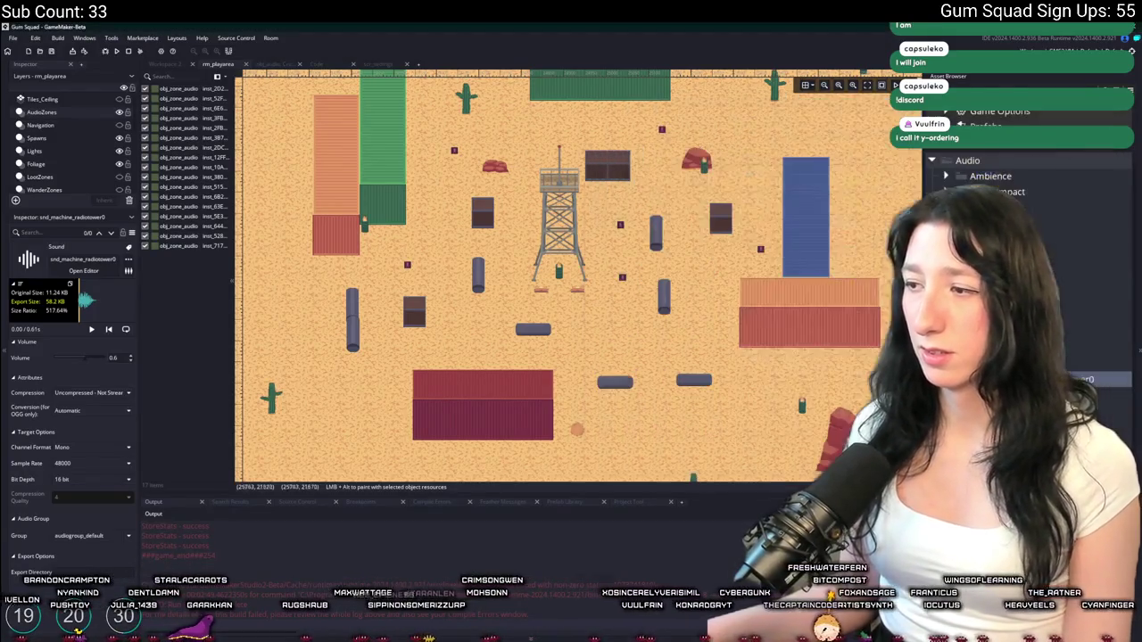
scroll(705, 206, up, 3)
key(ctrl+t)
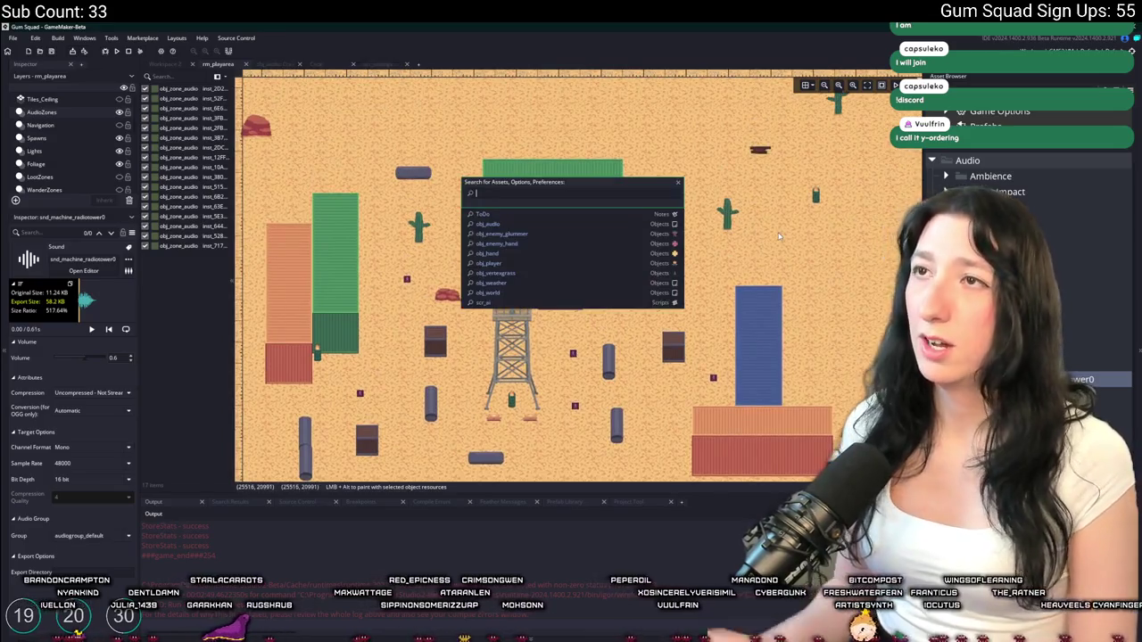
text(lonewolf)
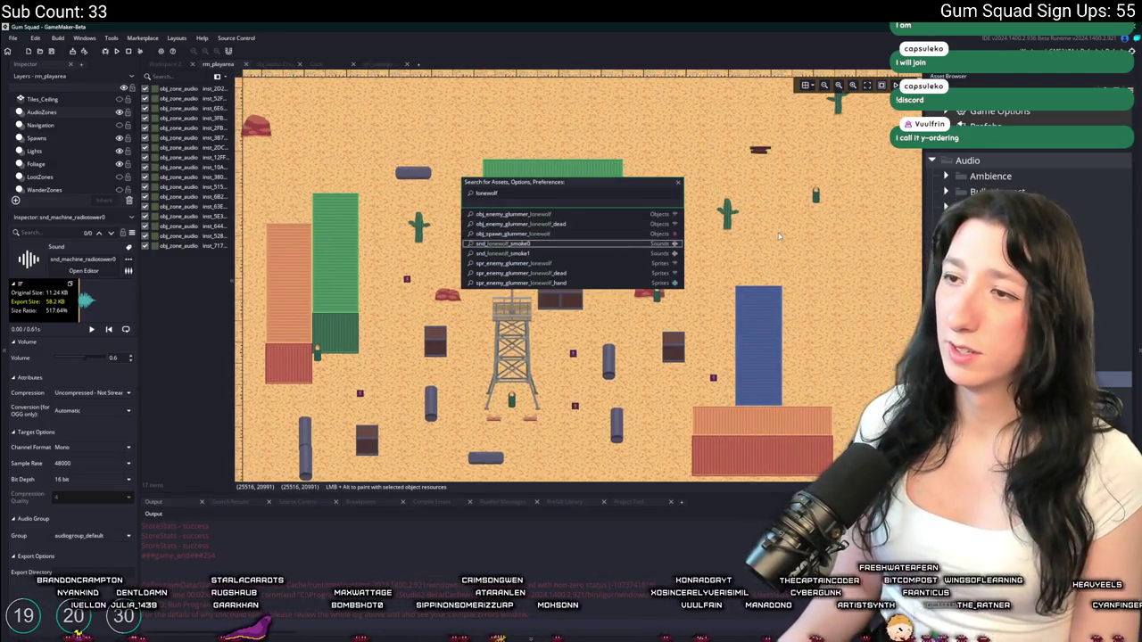
key(Return)
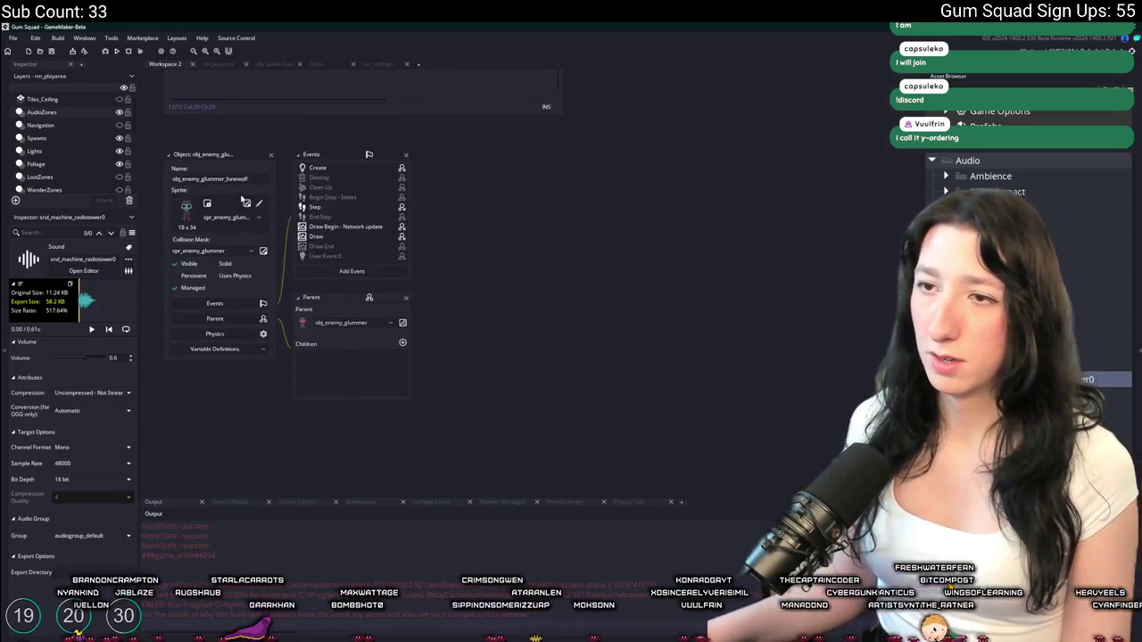
Delete the draw_text and draw_path lines from the lonewolf Draw event and close the object
click(361, 237)
click(366, 248)
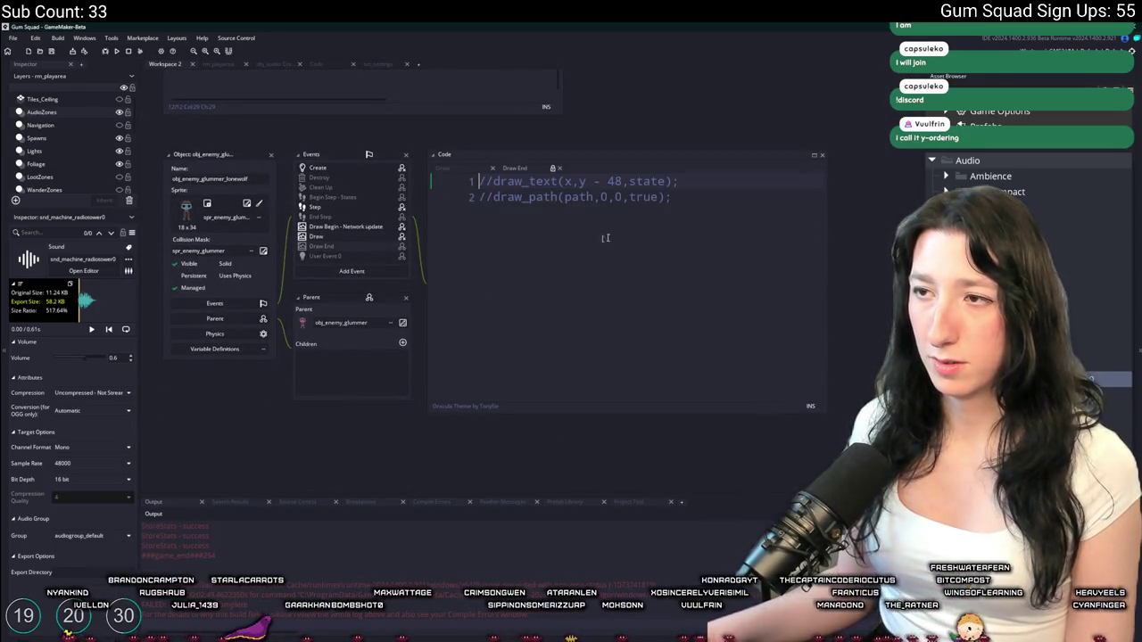
click(369, 236)
mouse_move(660, 229)
mouse_down()
mouse_move(658, 213)
mouse_move(615, 189)
mouse_up()
key(BackSpace)
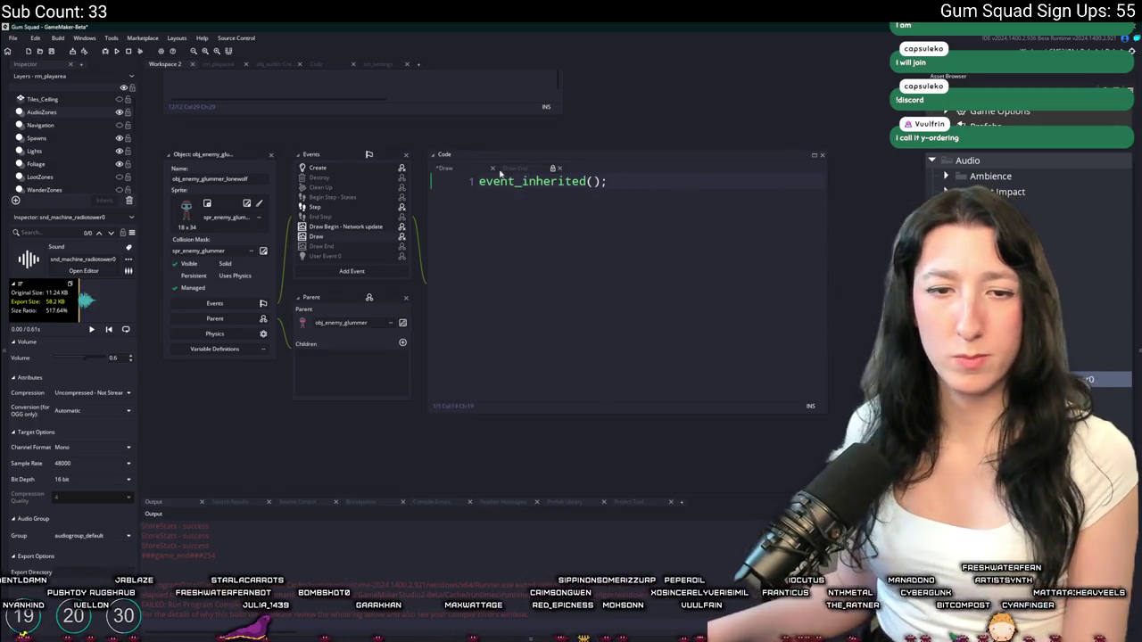
click(272, 155)
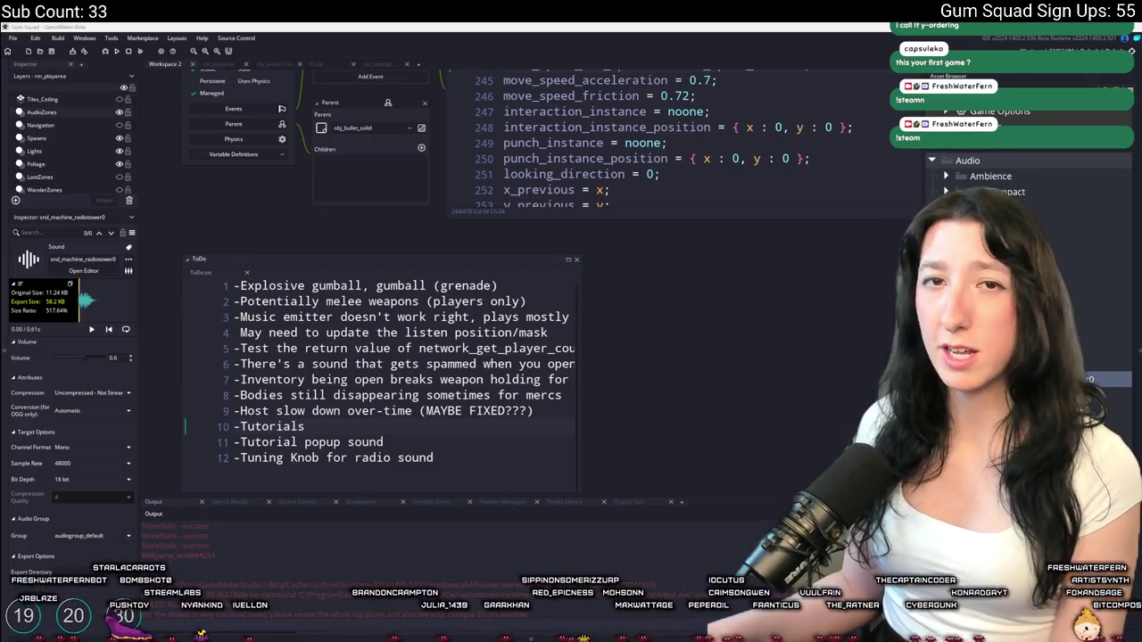
key(alt+Tab)
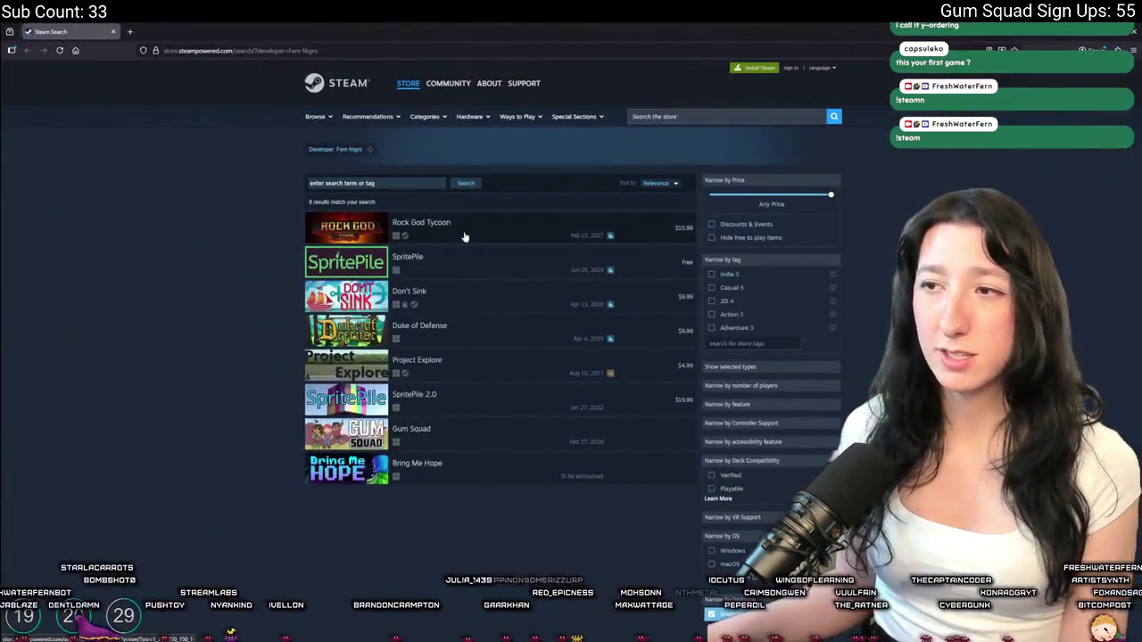
Open the Bring Me Hope page from the Steam store search results
scroll(486, 435, down, 1)
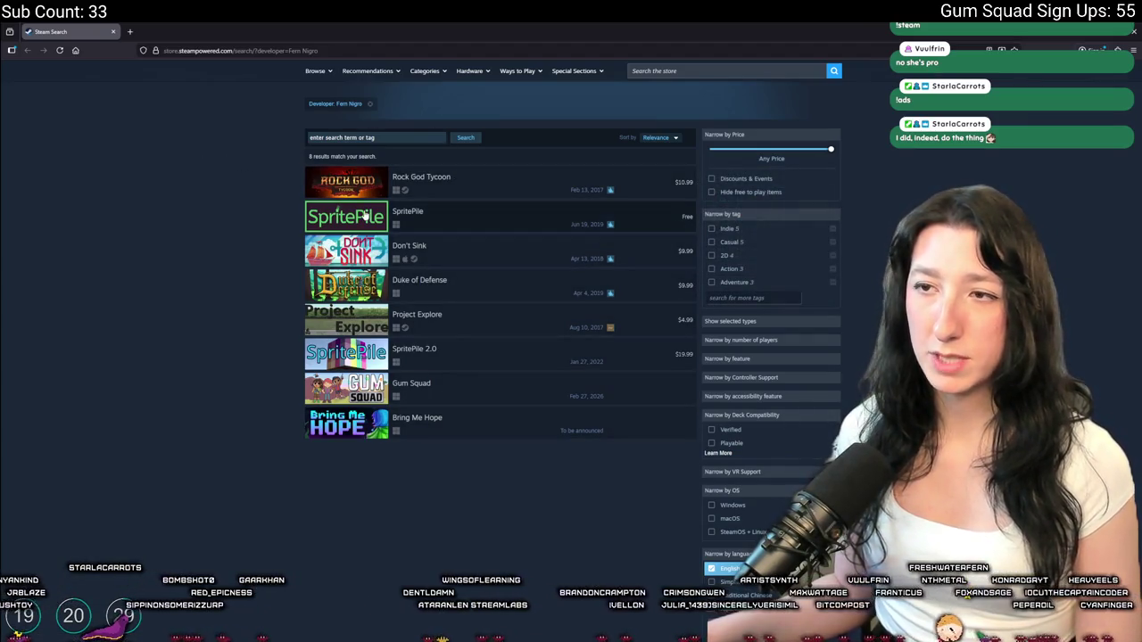
mouse_move(477, 222)
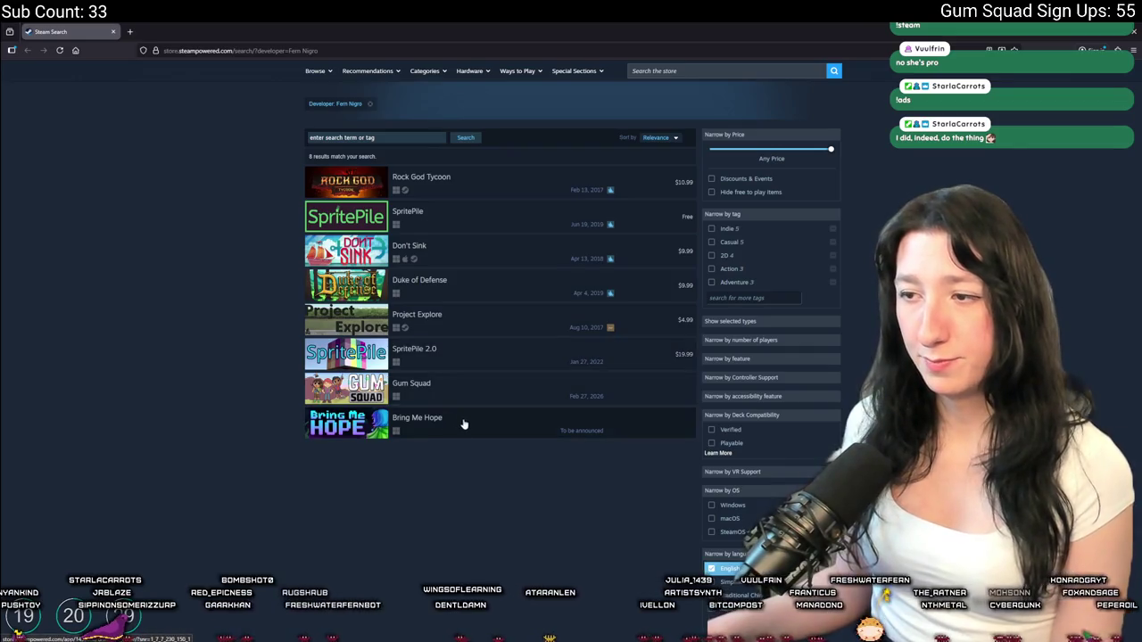
click(473, 416)
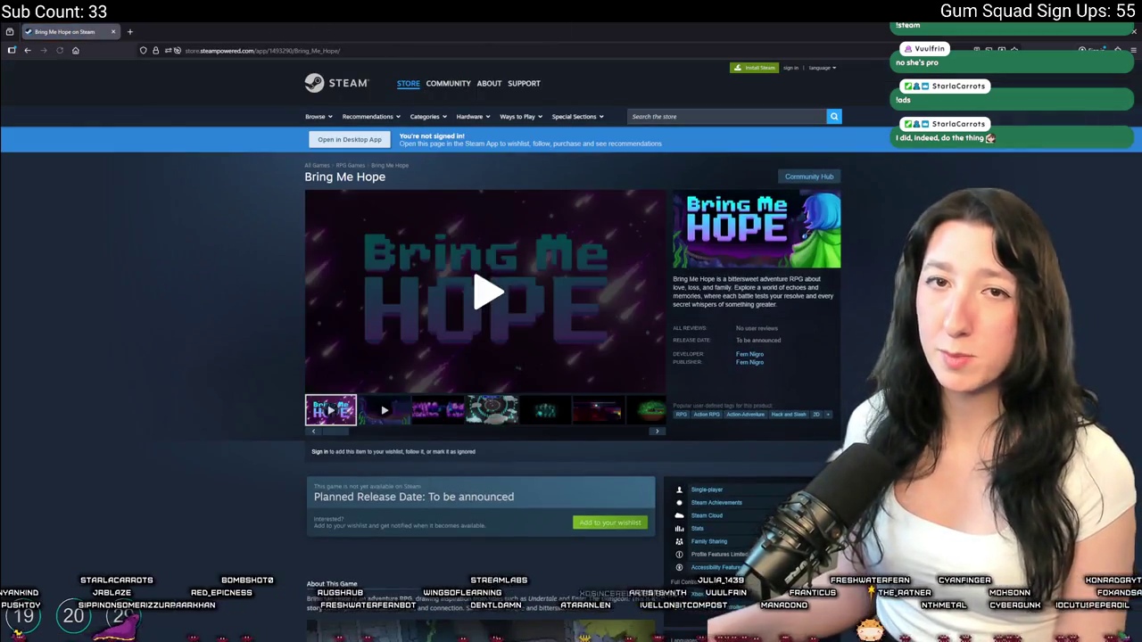
View the Fallen Knight Guppo screenshot full size, browse the next ones, then return to GameMaker
click(450, 415)
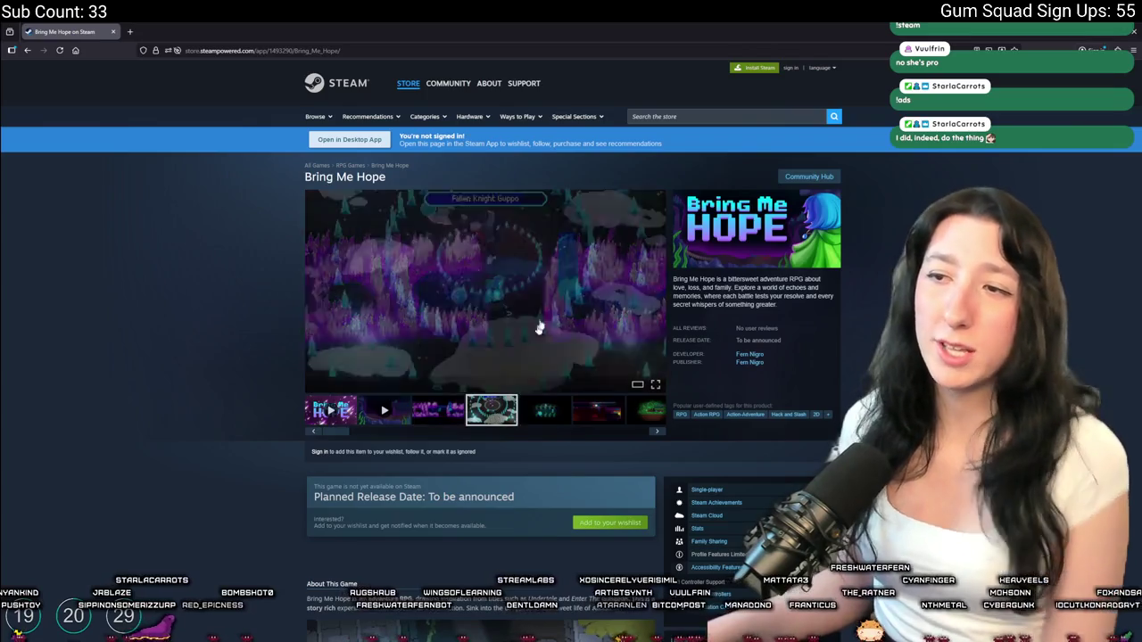
click(455, 336)
key(Right)
key(Right)
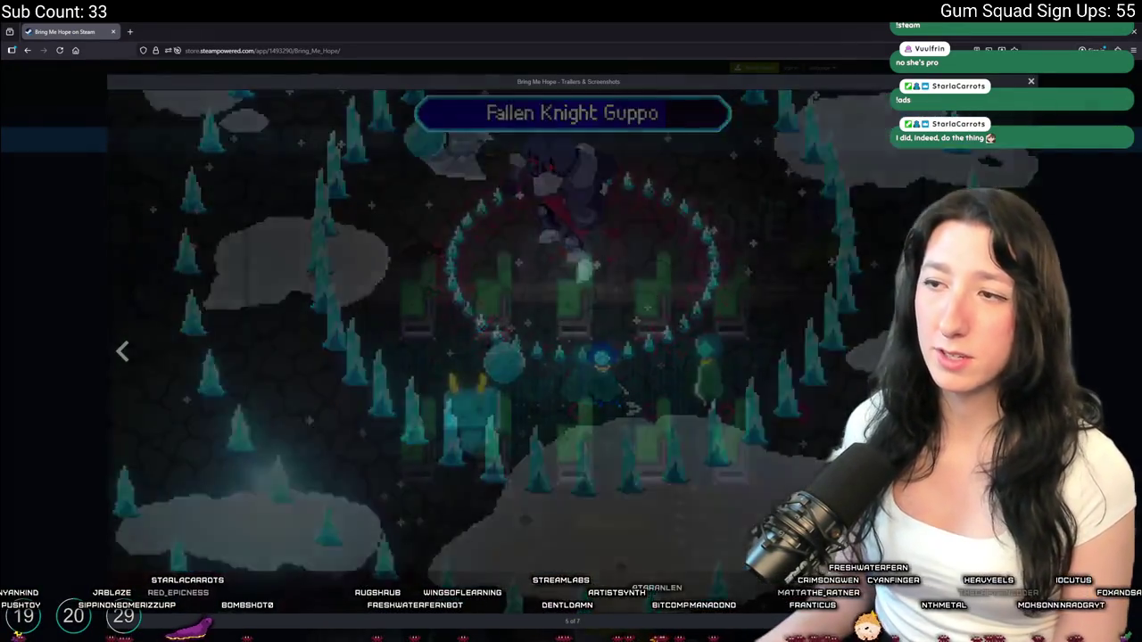
key(Escape)
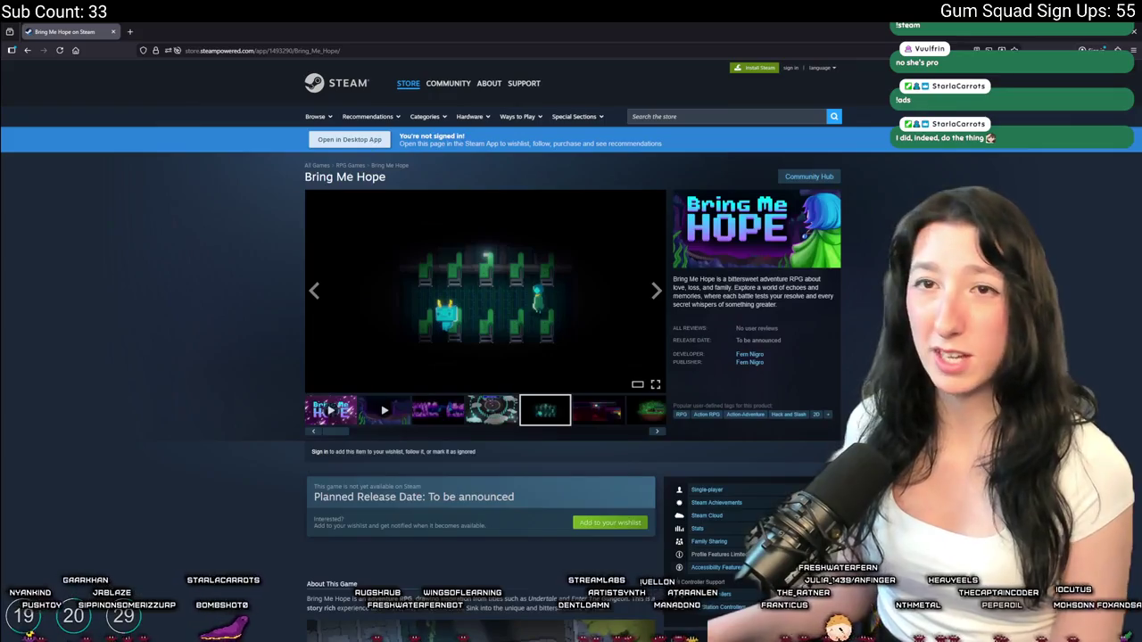
key(alt+Tab)
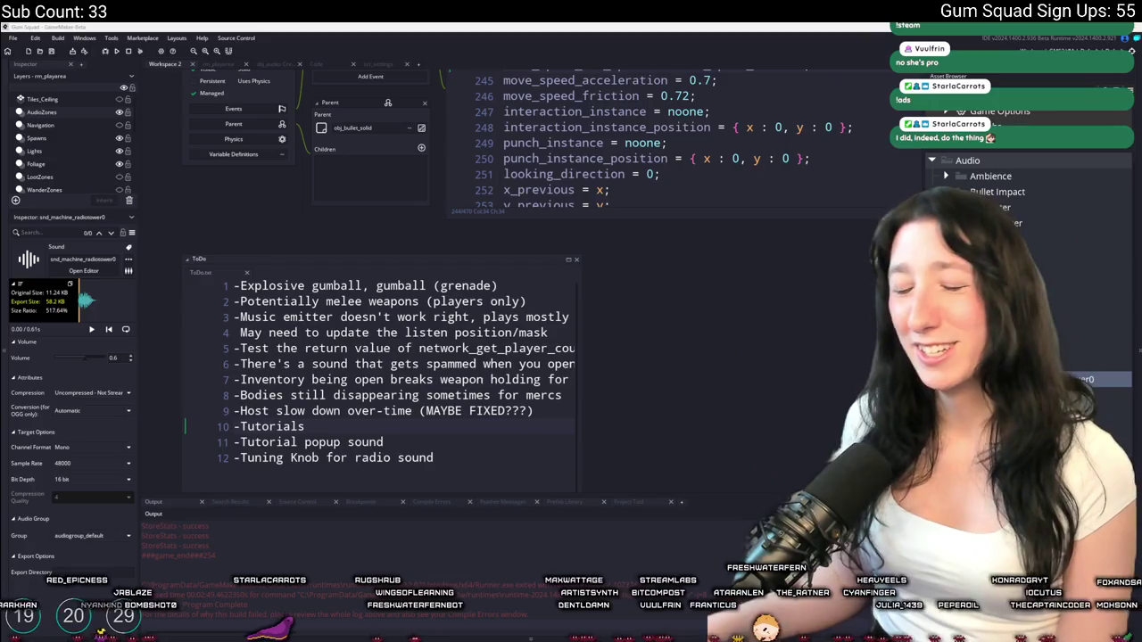
Search the project for 'radio' and open the obj_radiotower0 object editor
drag(667, 326, 635, 385)
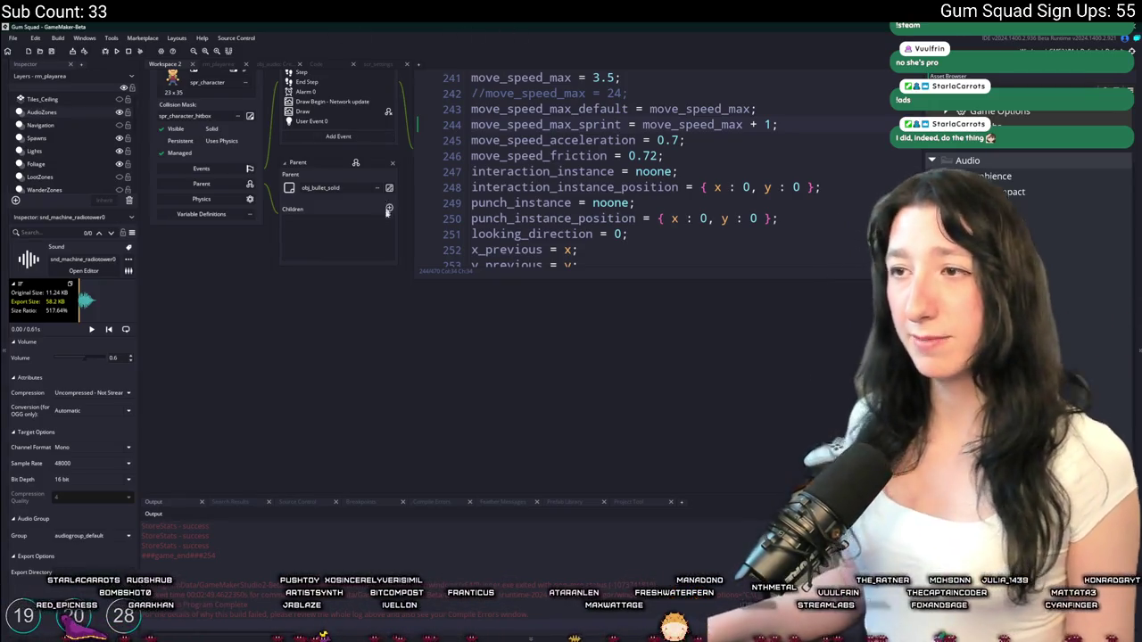
scroll(387, 212, up, 3)
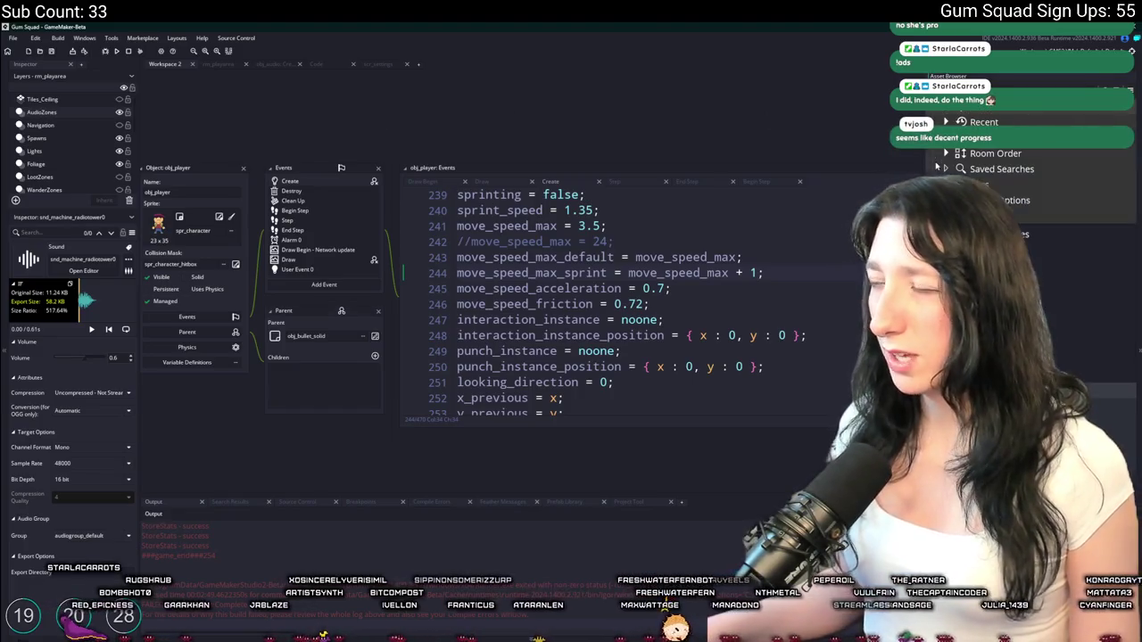
key(ctrl+t)
text(radio)
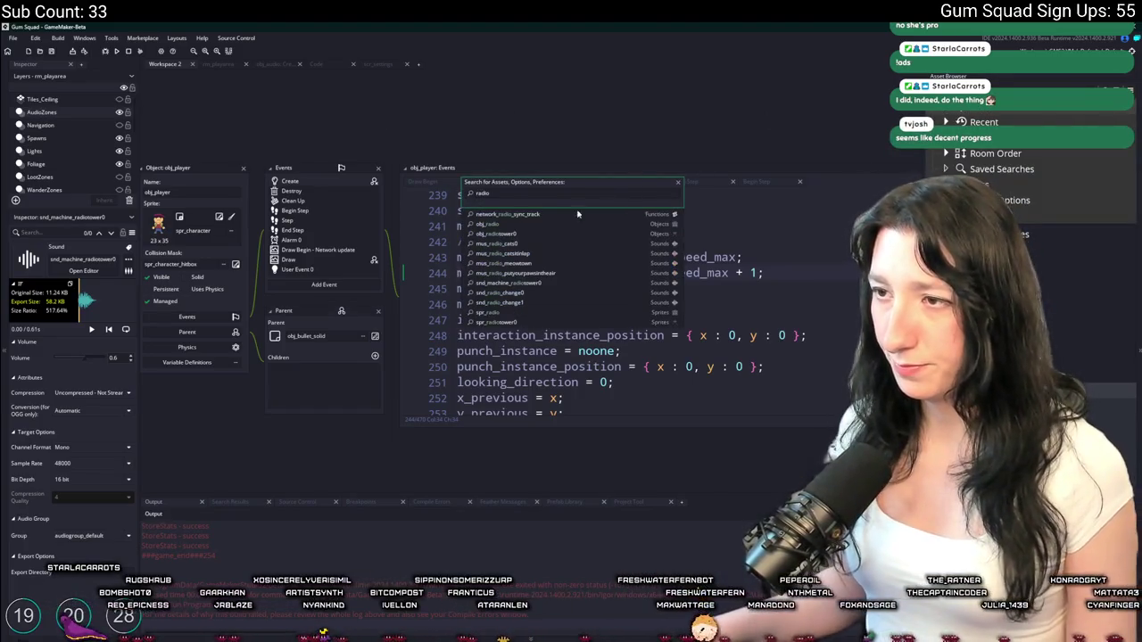
key(Escape)
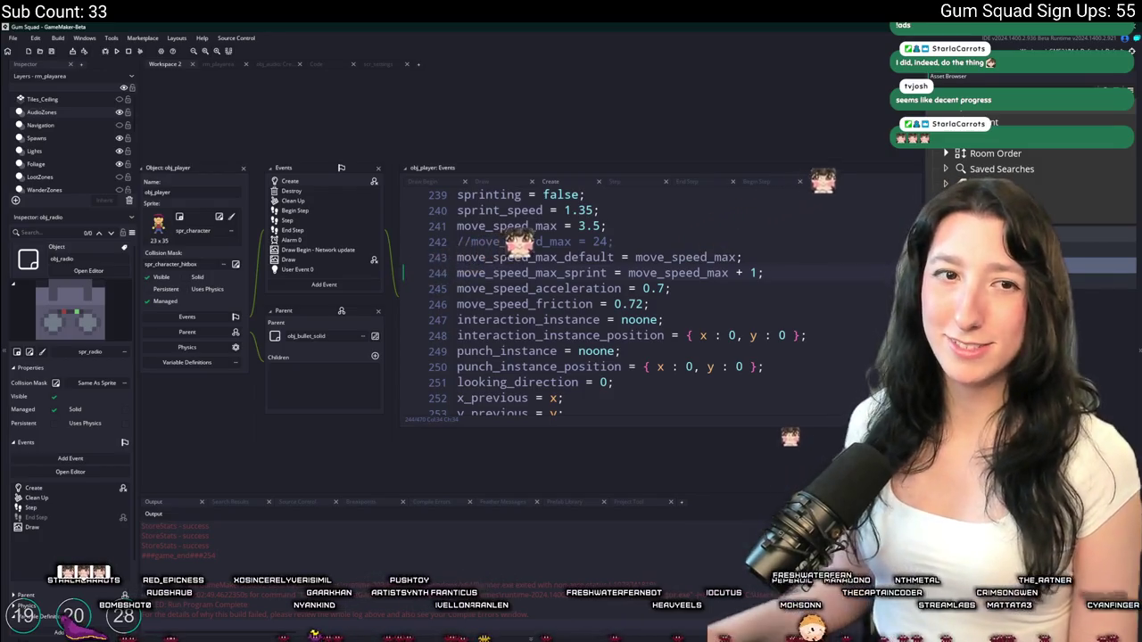
double_click(1071, 281)
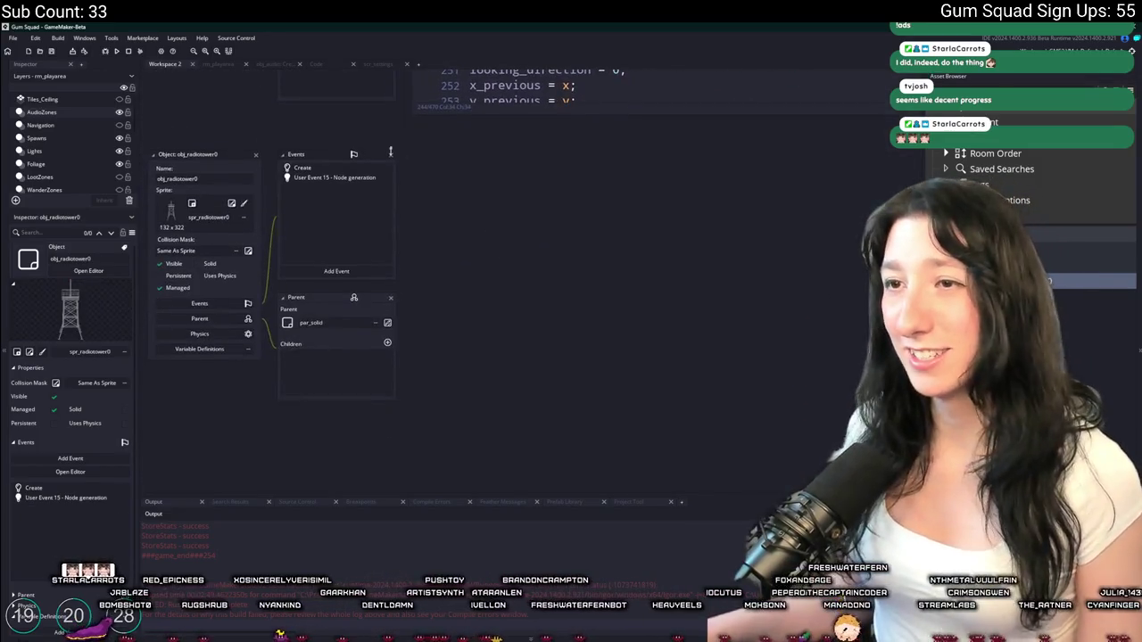
Add a Step event to obj_radiotower0
double_click(359, 169)
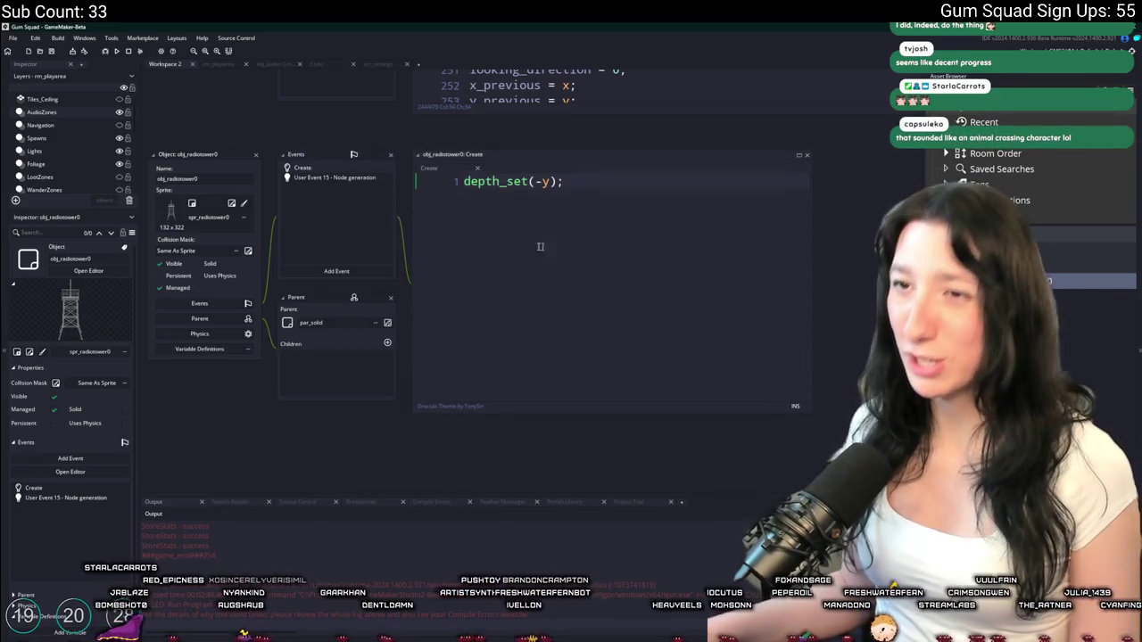
click(379, 277)
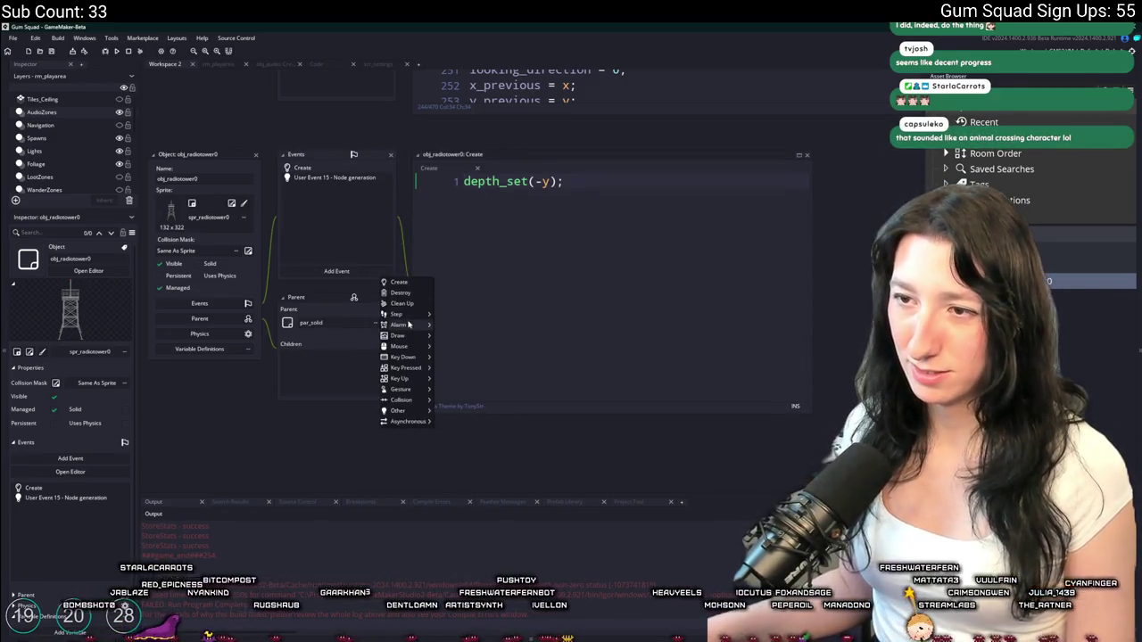
mouse_move(403, 314)
click(446, 314)
text(if ()
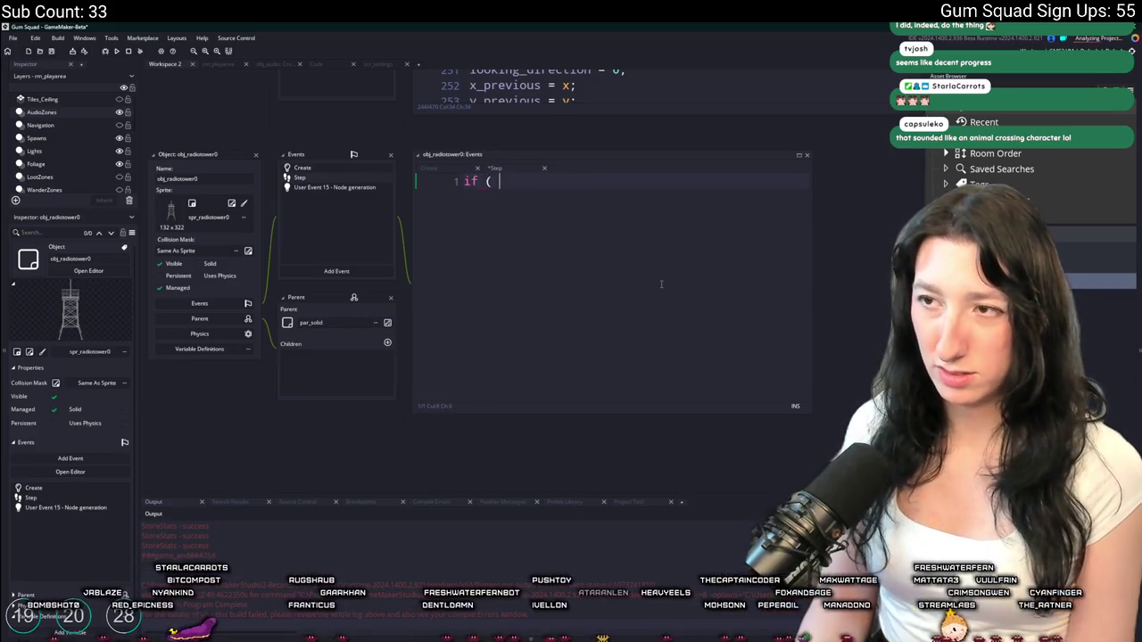
Write the if-check on point_distance(x,y,global.Player_Instance.x,global.Player_Instance.y) with an opening brace, then widen the code window
text(point_distanc)
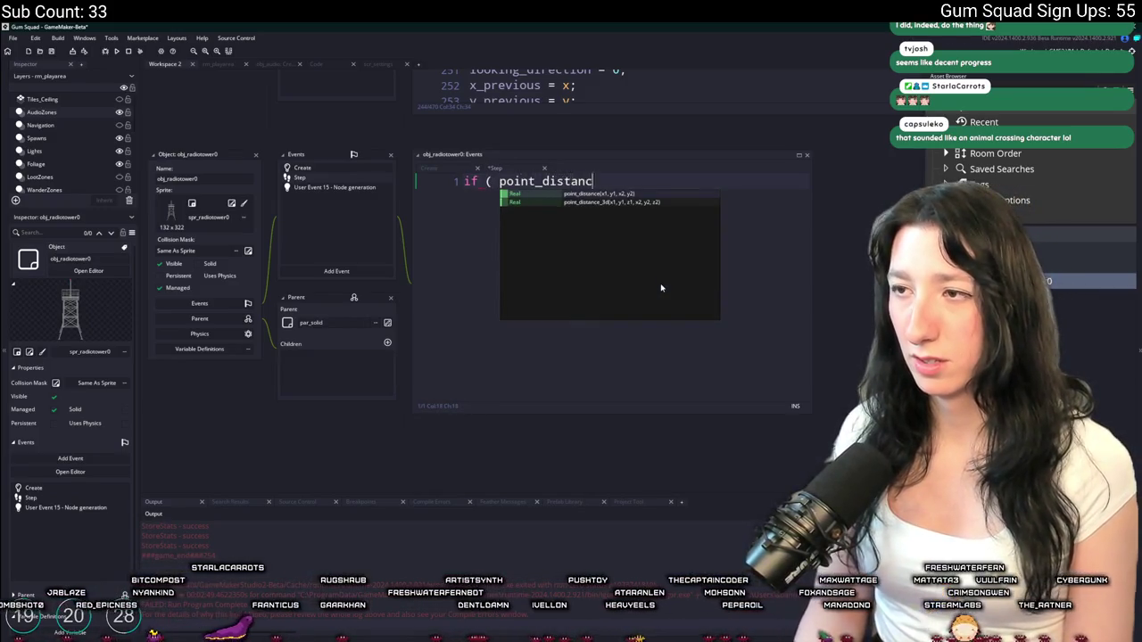
text(e(x,y,)
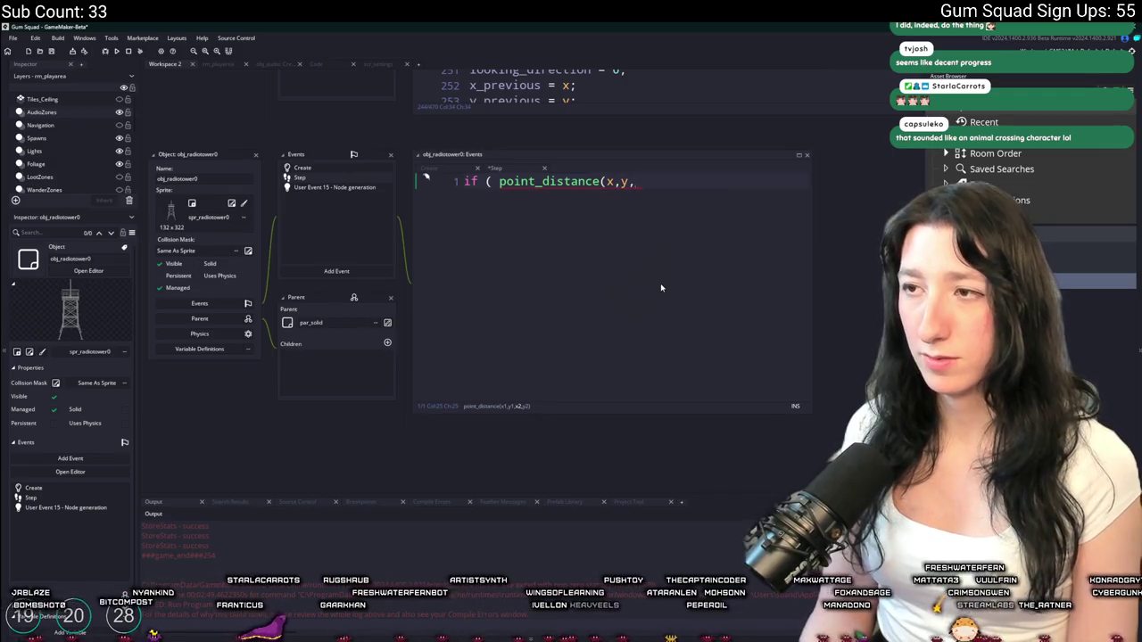
text(global>Pl)
key(BackSpace)
key(BackSpace)
key(BackSpace)
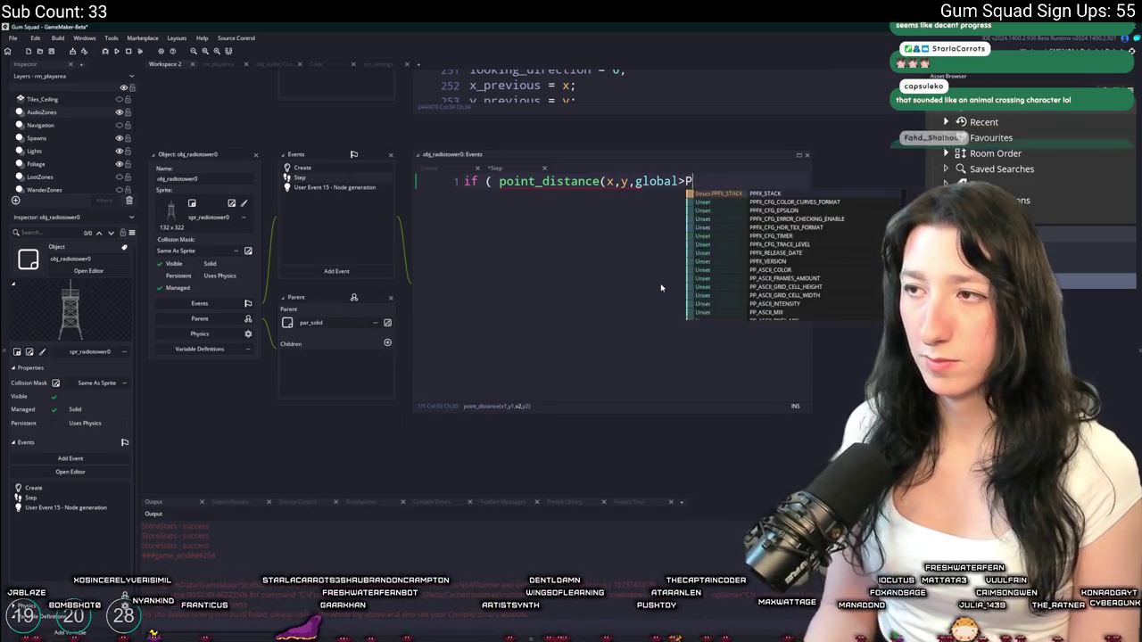
text(.Player)
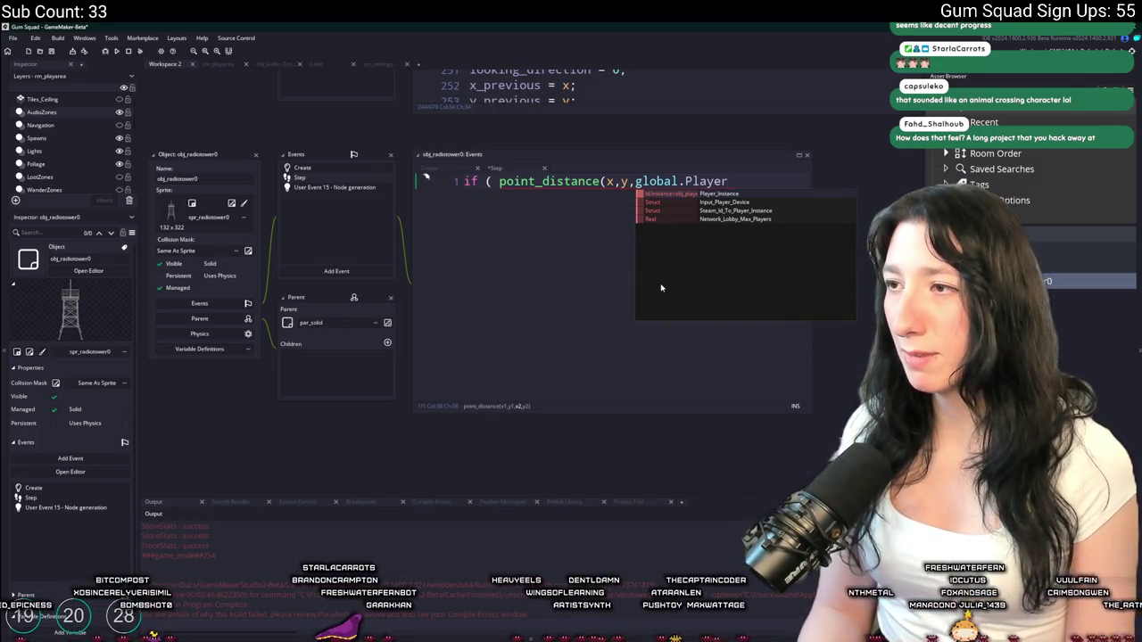
key(Return)
text(.x,global.)
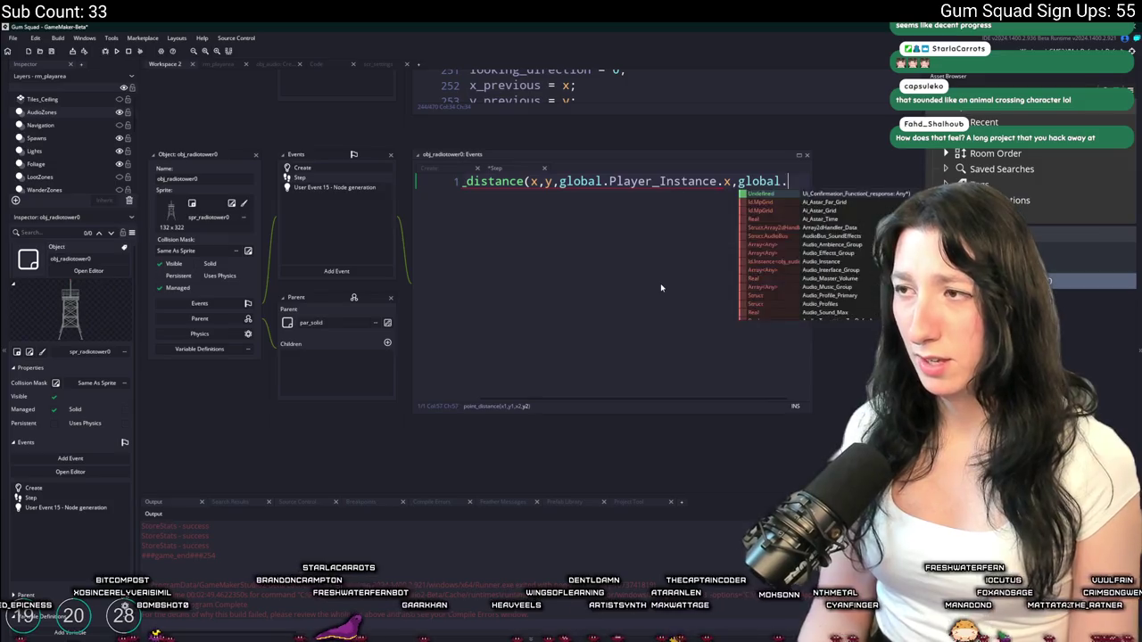
text(Player)
key(Return)
text(.y))
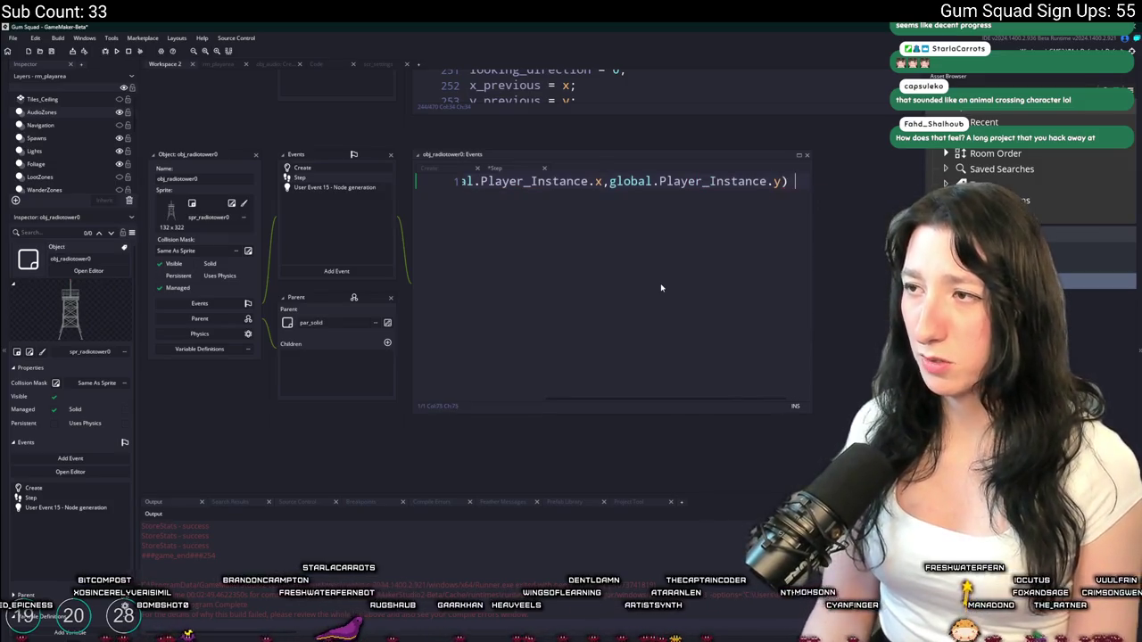
key(Return)
text({)
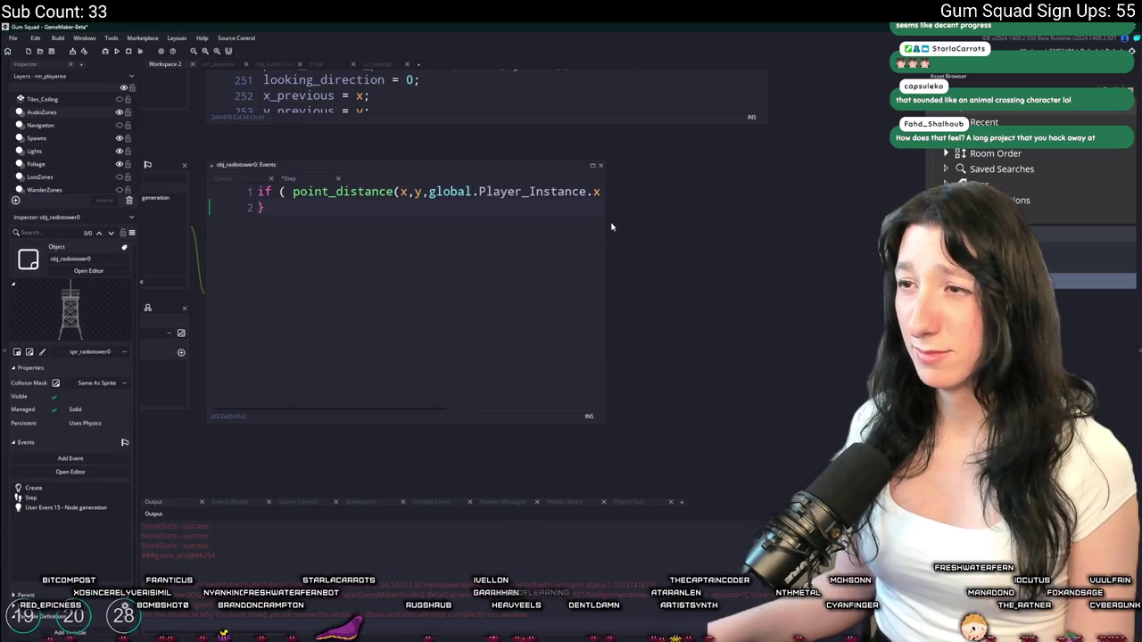
drag(605, 214, 833, 244)
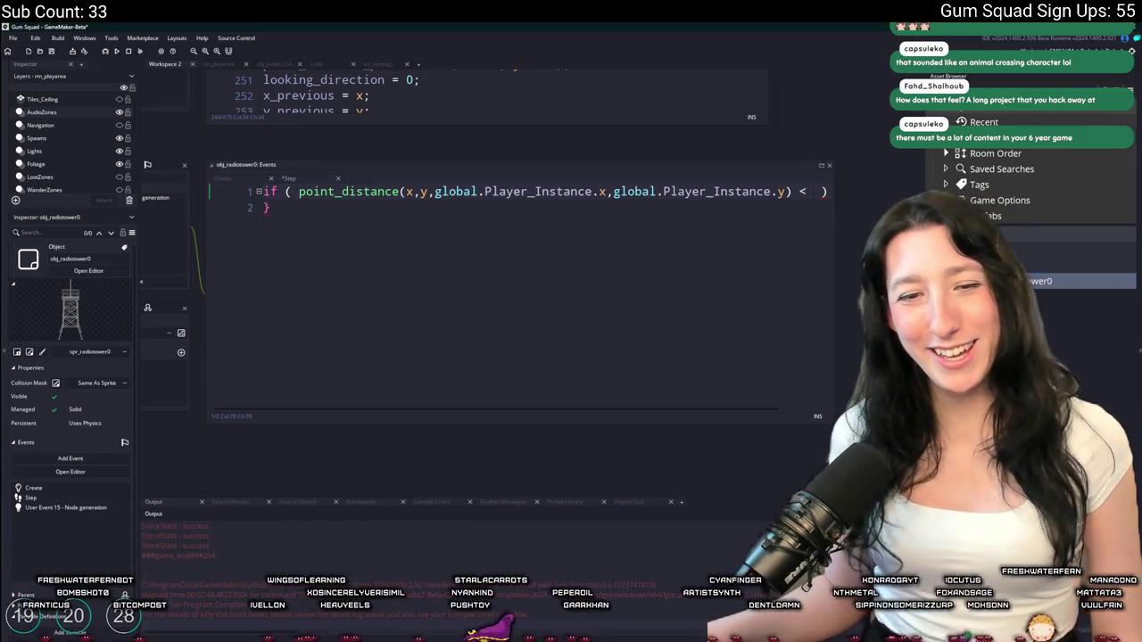
key(alt+Tab)
Scroll through the blog posts on fernmakesgames.com
scroll(206, 135, up, 15)
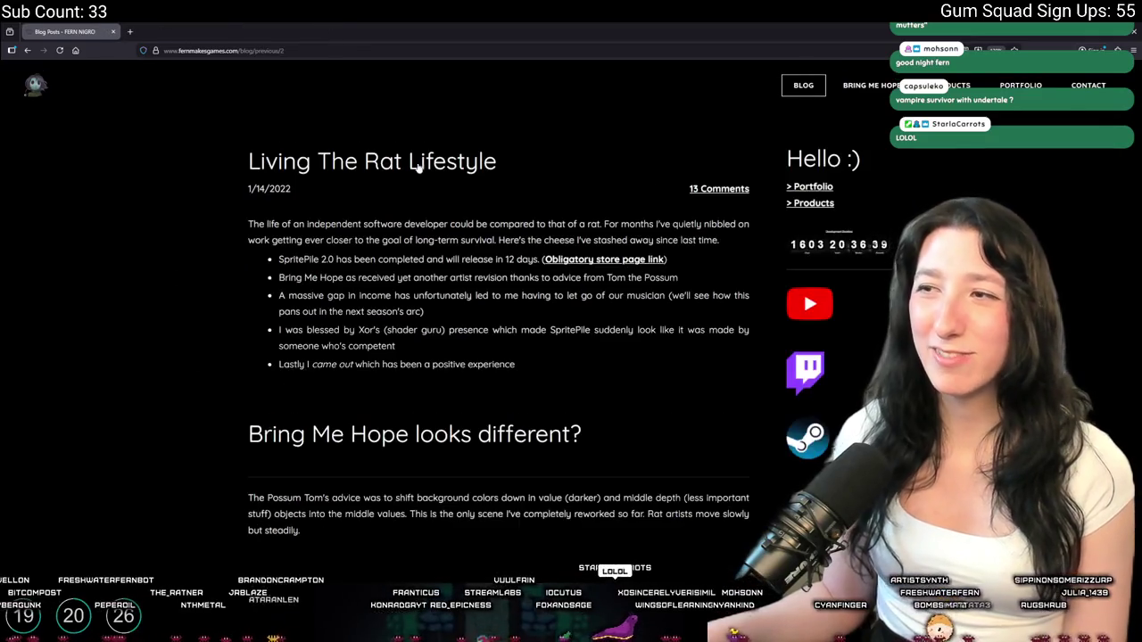
scroll(419, 167, down, 20)
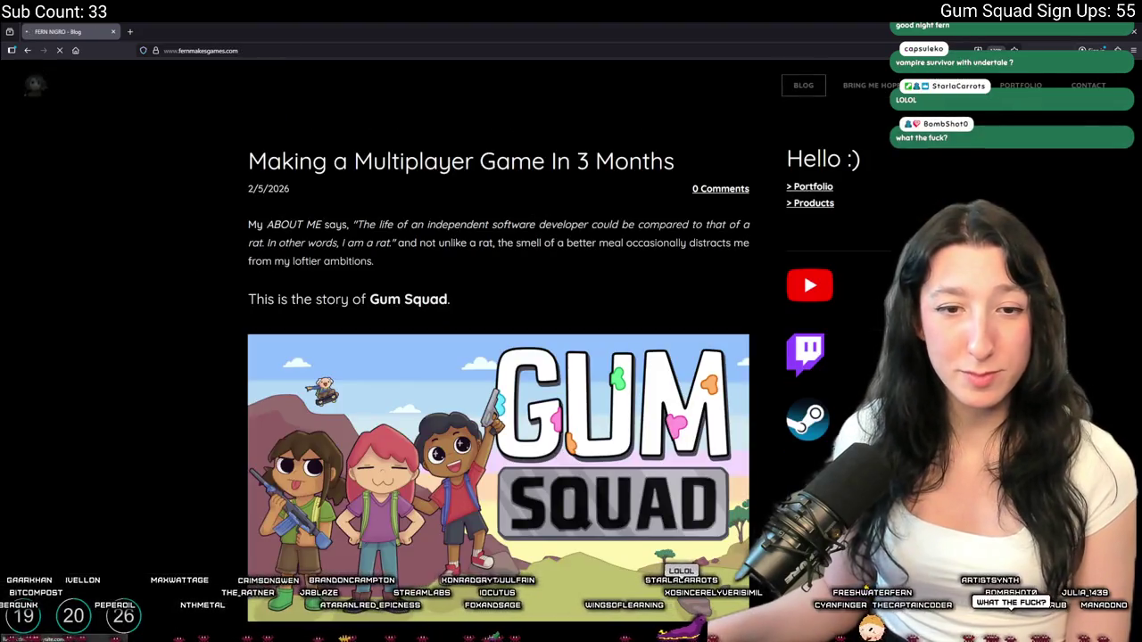
scroll(604, 197, down, 20)
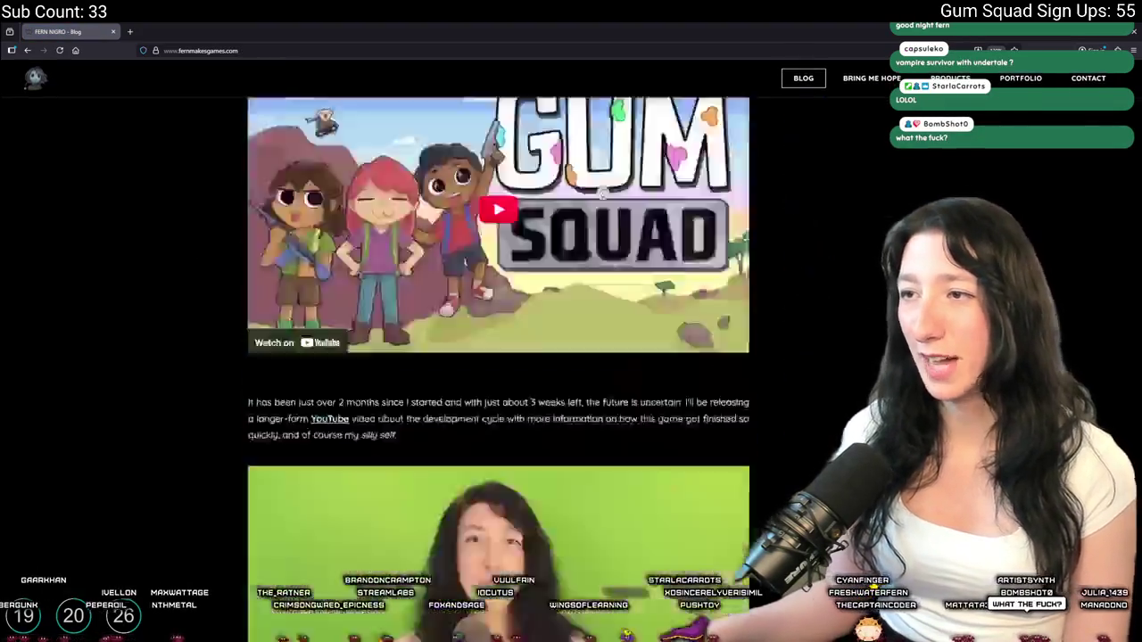
scroll(816, 375, down, 10)
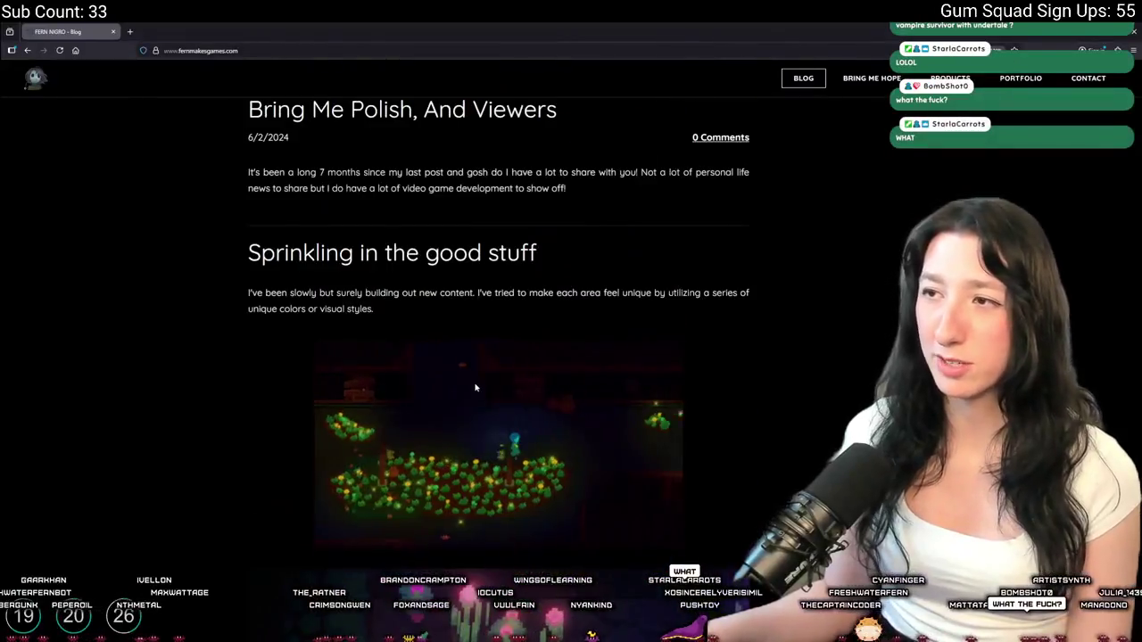
scroll(816, 374, up, 6)
scroll(816, 375, up, 10)
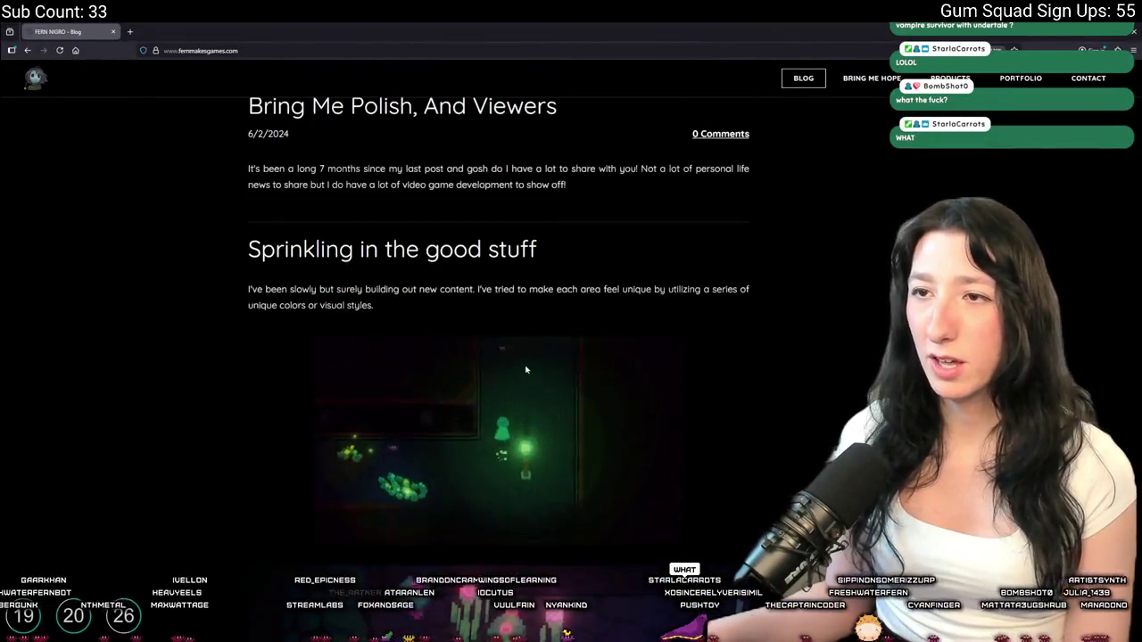
scroll(446, 254, down, 15)
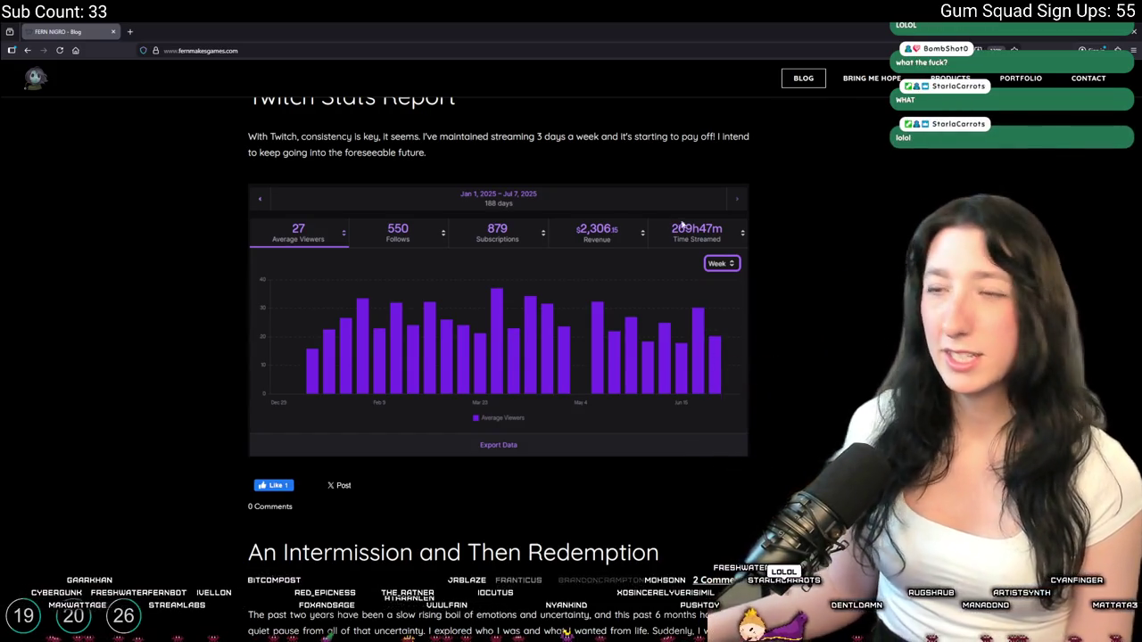
Go to the Bring Me Hope page and open its trailer on YouTube
click(892, 79)
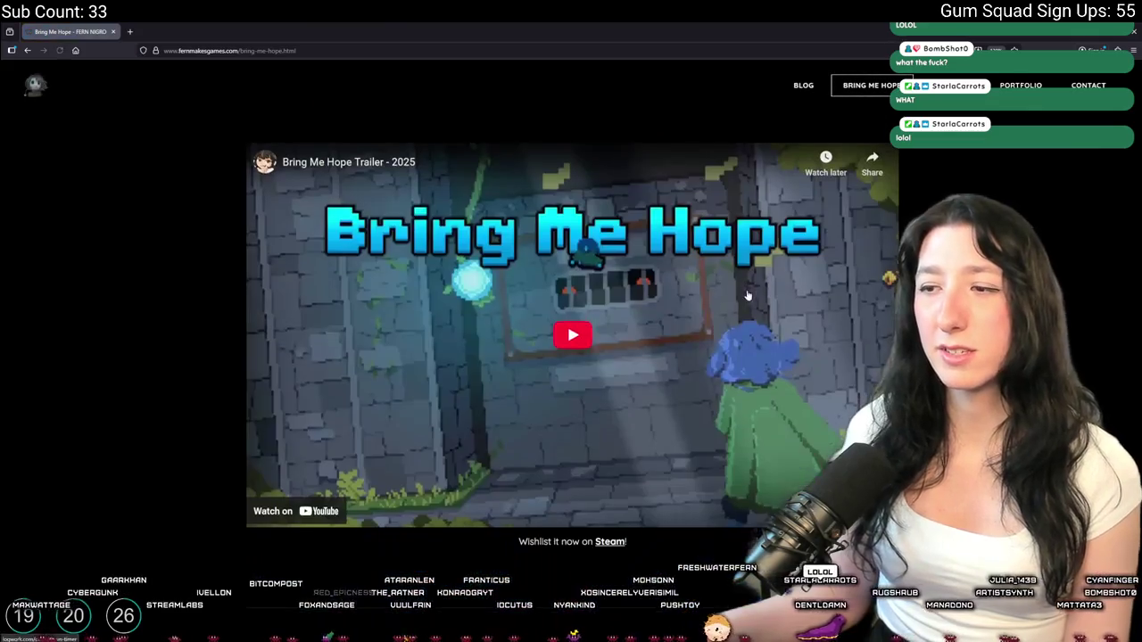
click(596, 215)
click(374, 162)
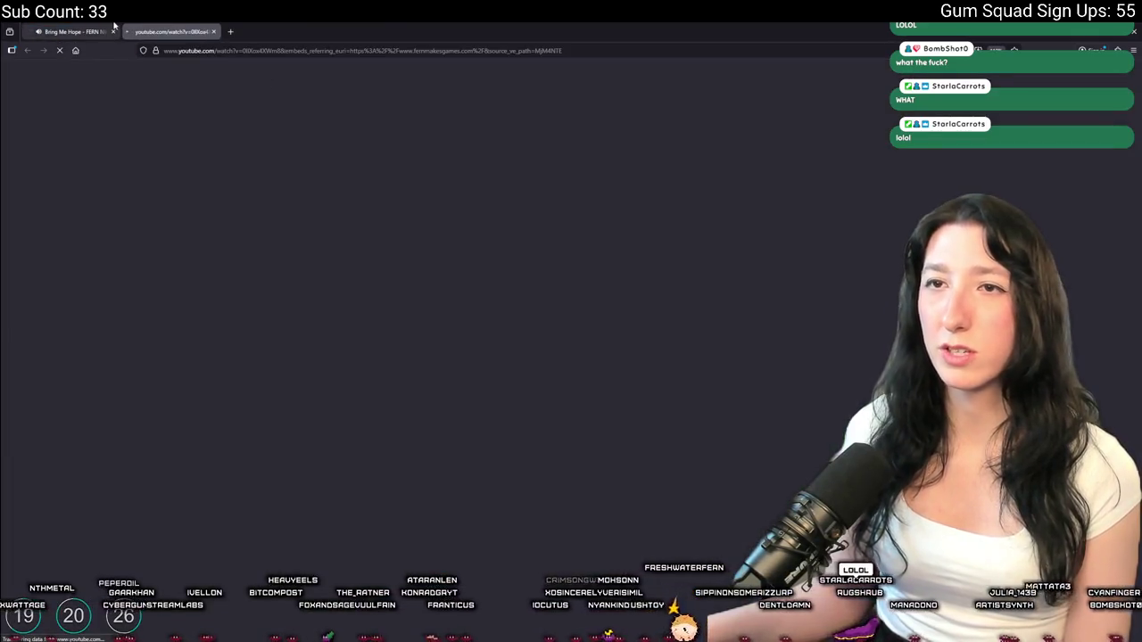
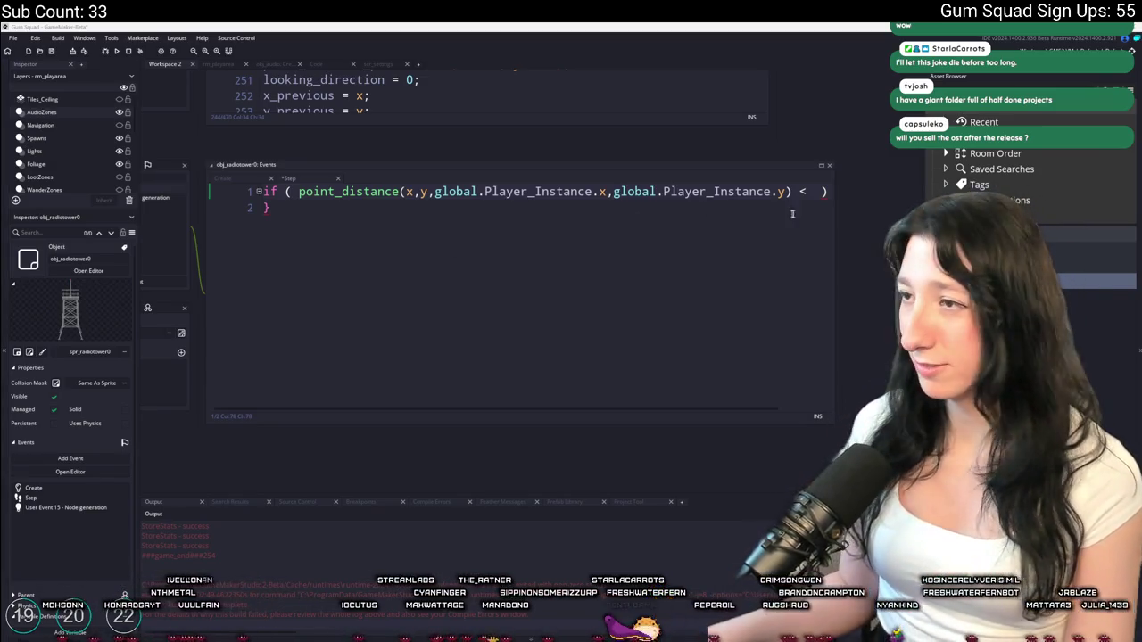
Finish the Step event's player-distance check at 512 and begin saudio_sound_play_at(snd_machine_radiotower0 inside it
click(815, 191)
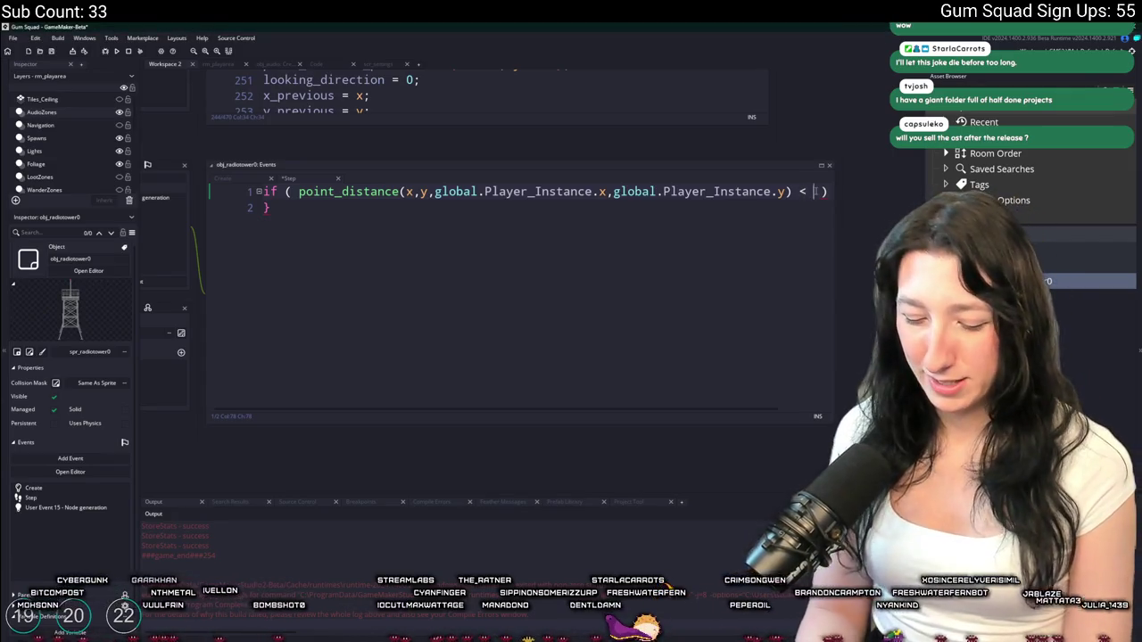
text(512 ) {)
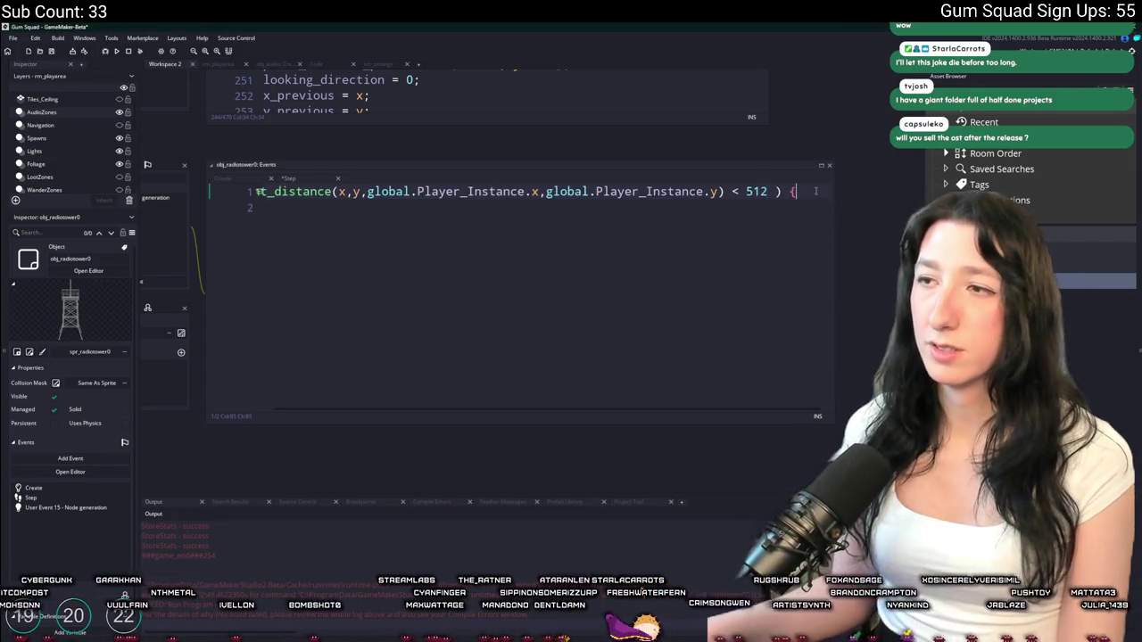
key(Return)
text(snd_machine_radiotower0)
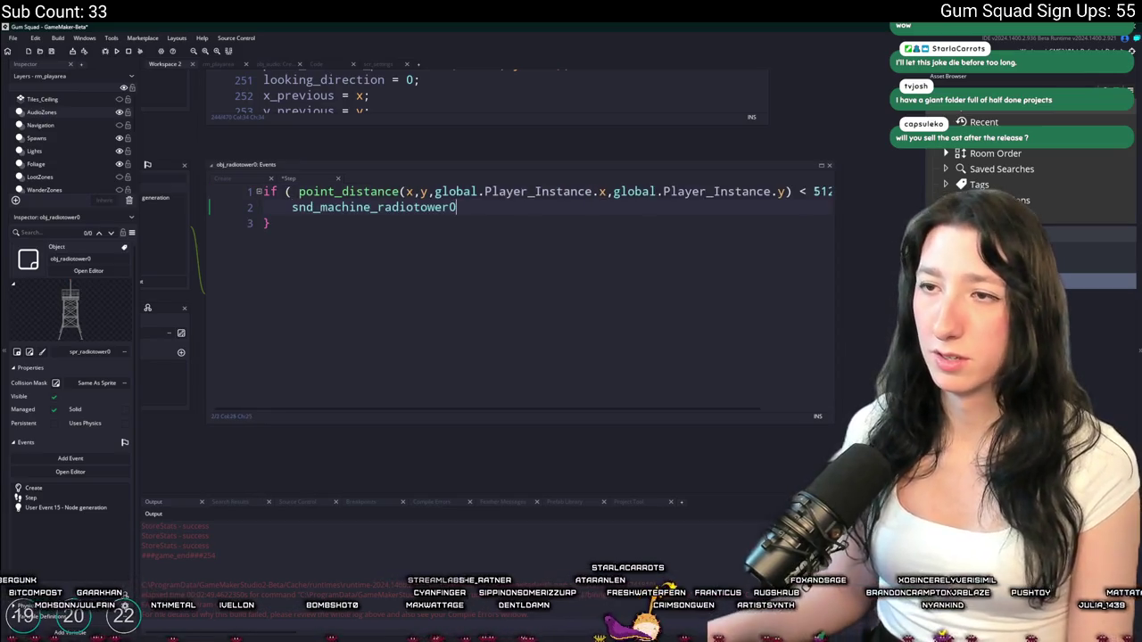
text(saudio_sound_play_)
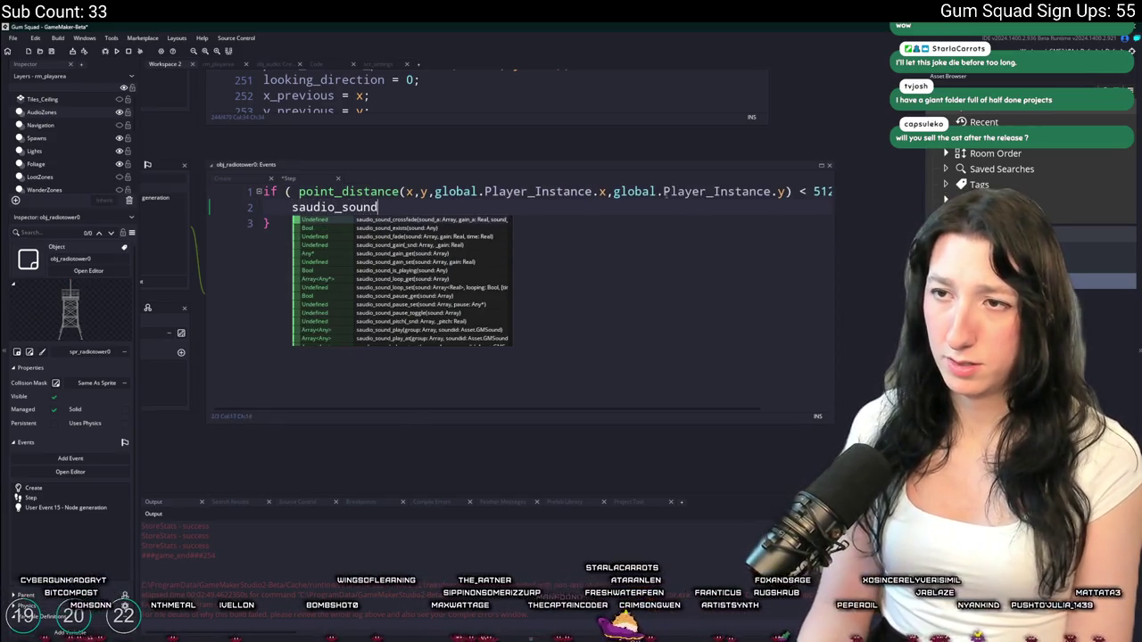
text(at(snd_machine_radiotower0)
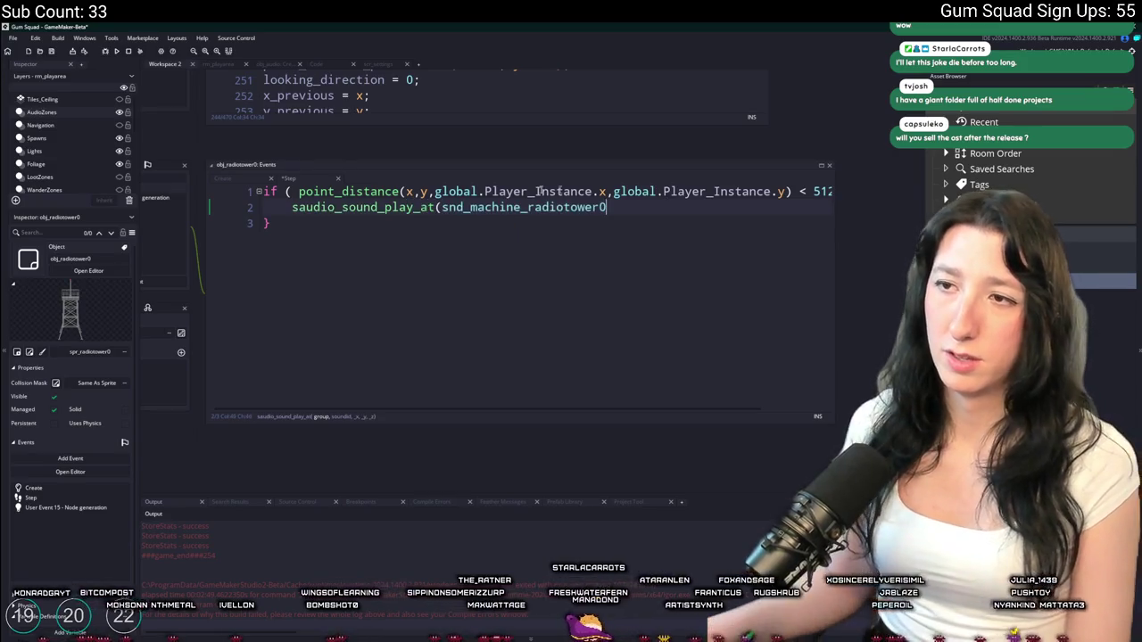
In the Create event, add a new line after depth_set(-y);
click(222, 178)
click(419, 216)
key(Return)
key(Return)
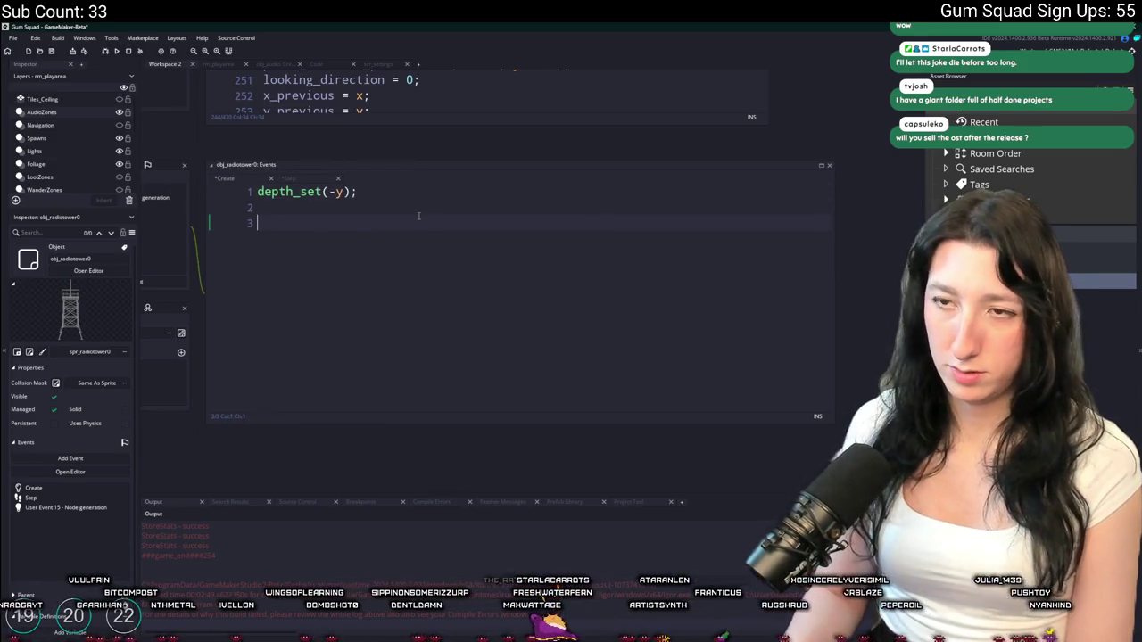
Declare radio_snd = -1 in the radio tower's Create event, then go back to the Step code
text(hum)
key(BackSpace)
key(BackSpace)
key(BackSpace)
text(radio_h)
key(BackSpace)
text(snd)
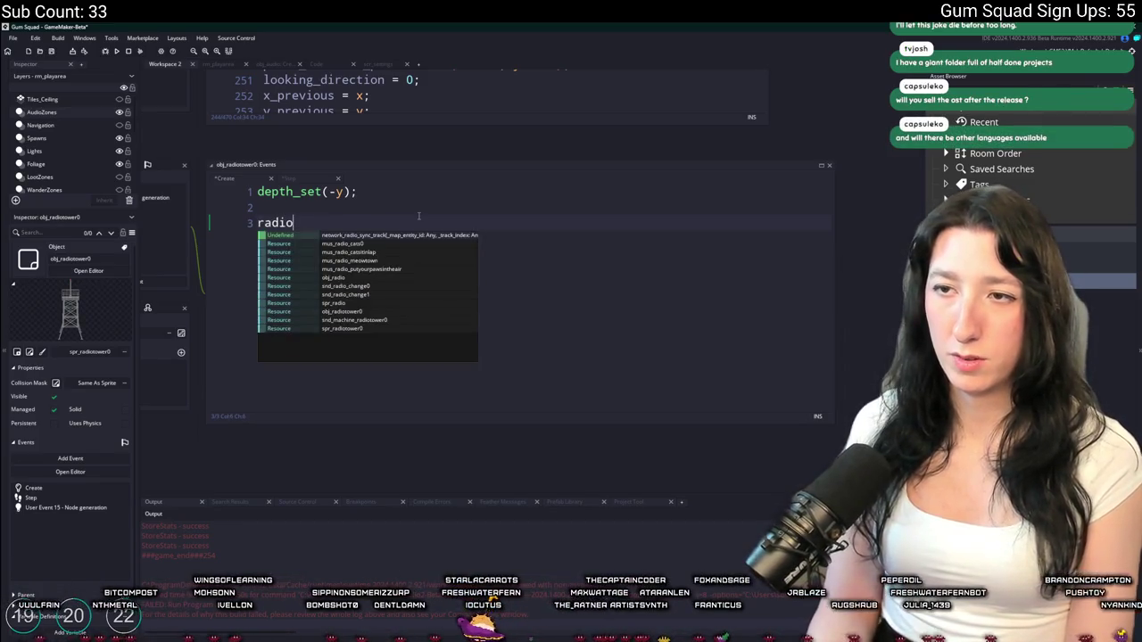
text( = -1;)
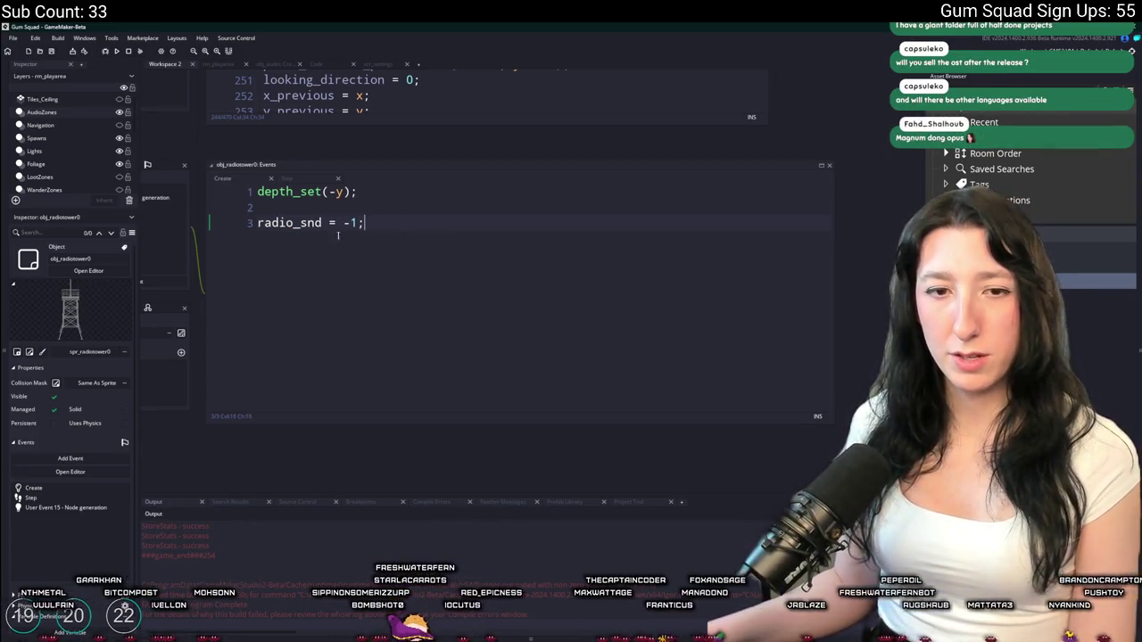
click(287, 178)
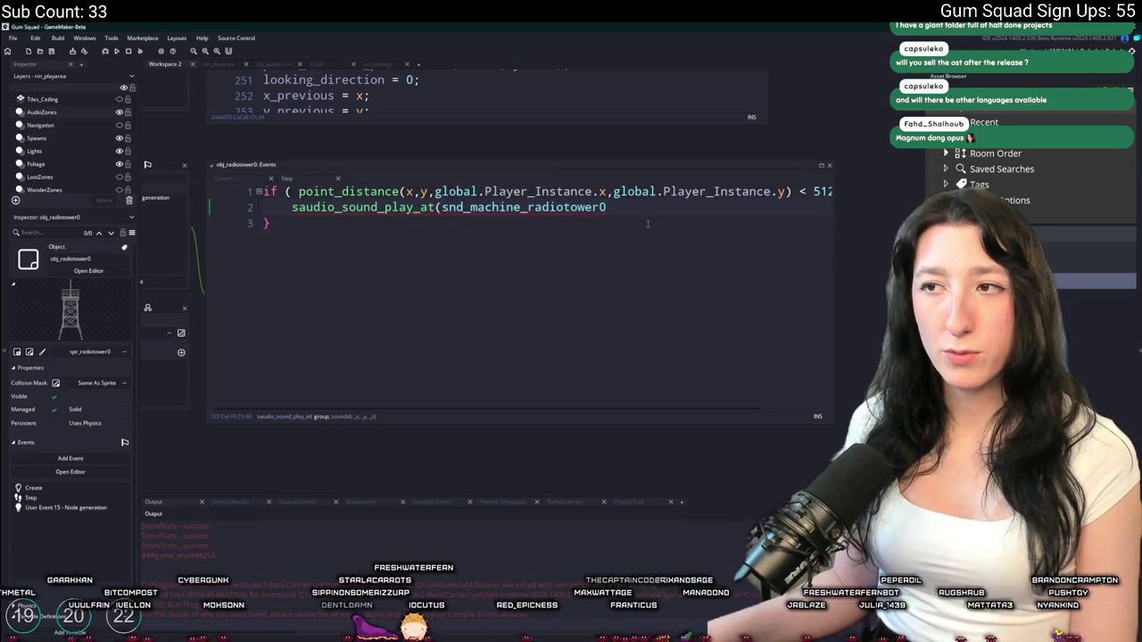
Assign the play call to radio_snd and insert global.Audio_Effects_Group as its first argument
click(294, 207)
text(radio_snd =)
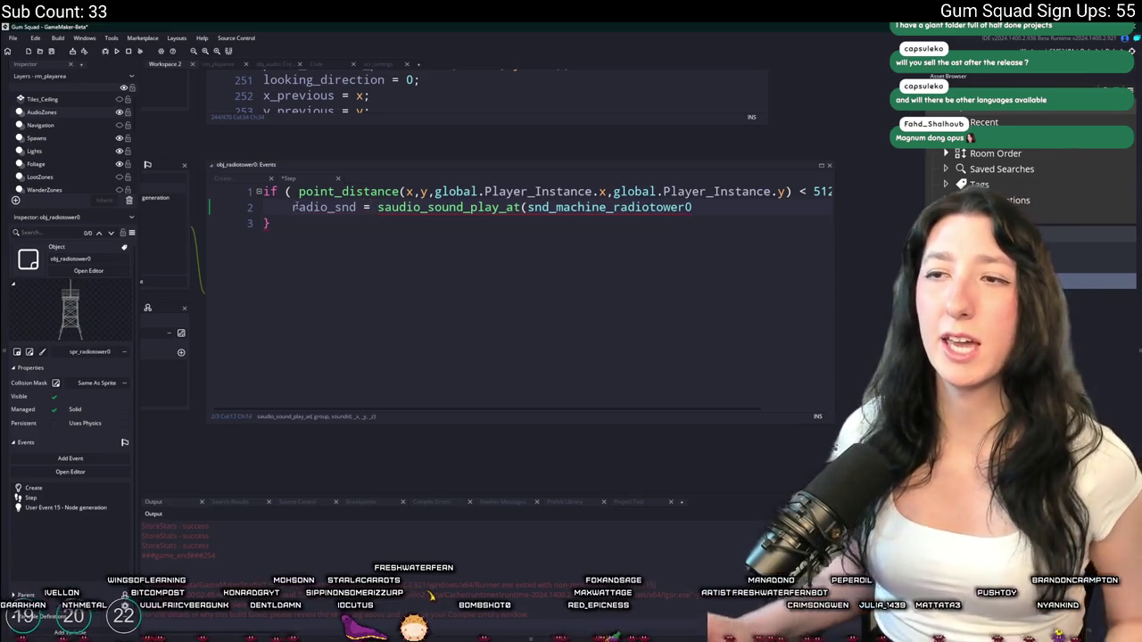
click(526, 207)
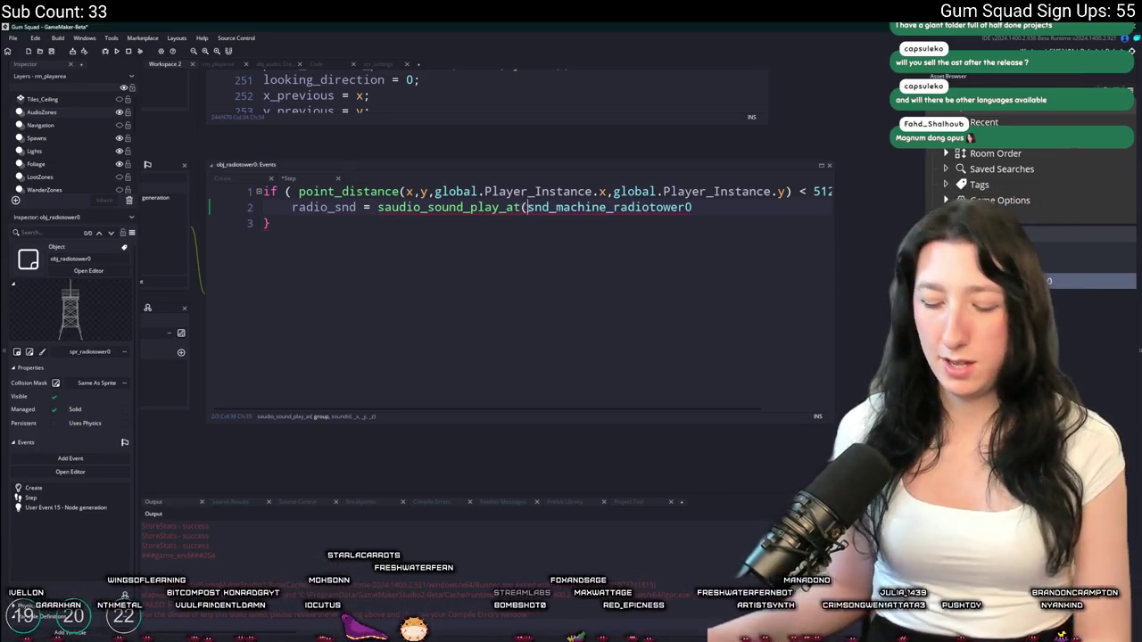
text(,)
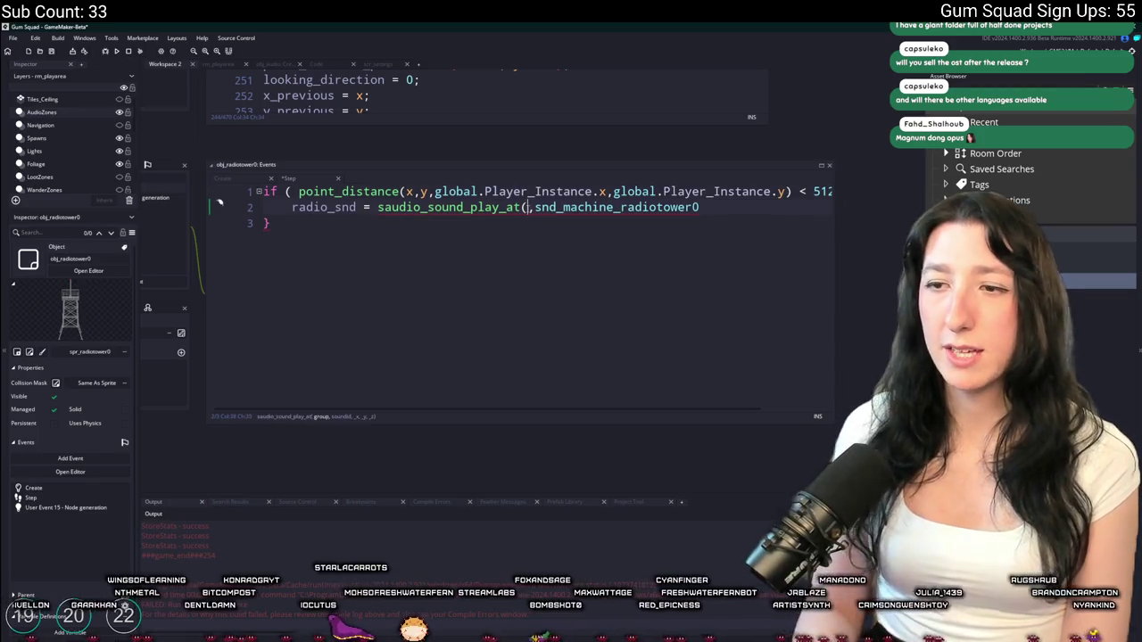
text(global.)
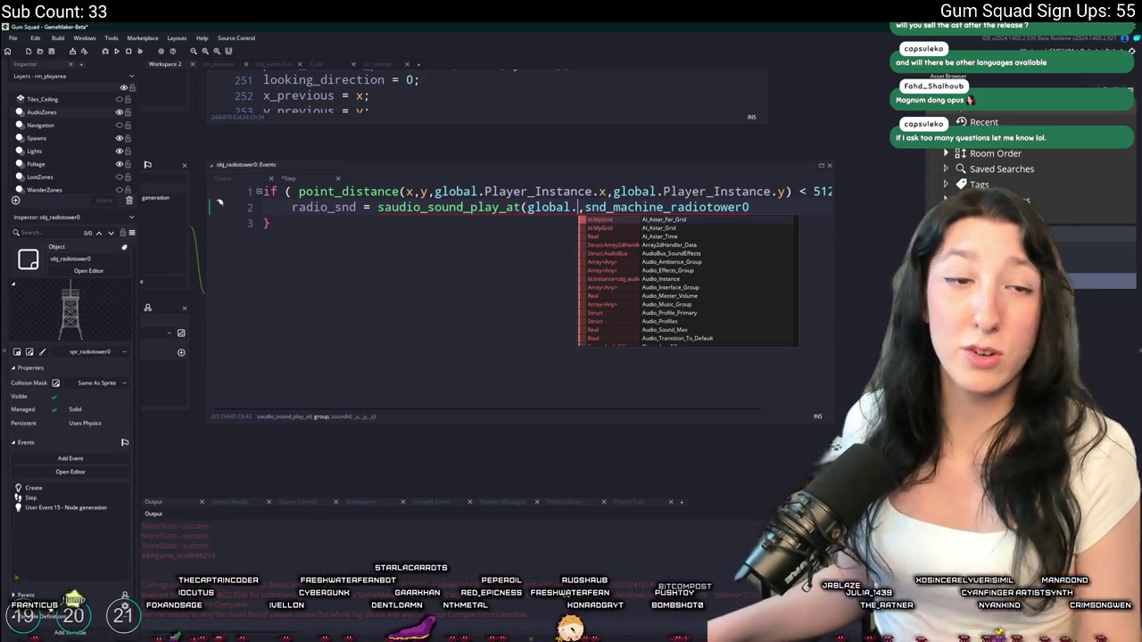
key(Escape)
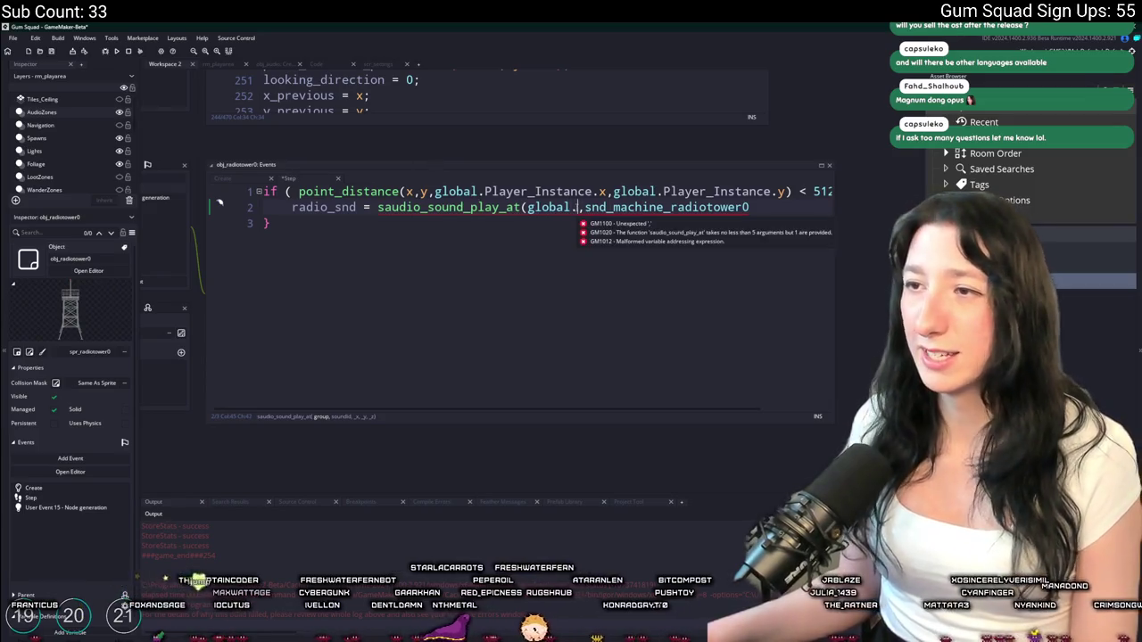
text(Eff)
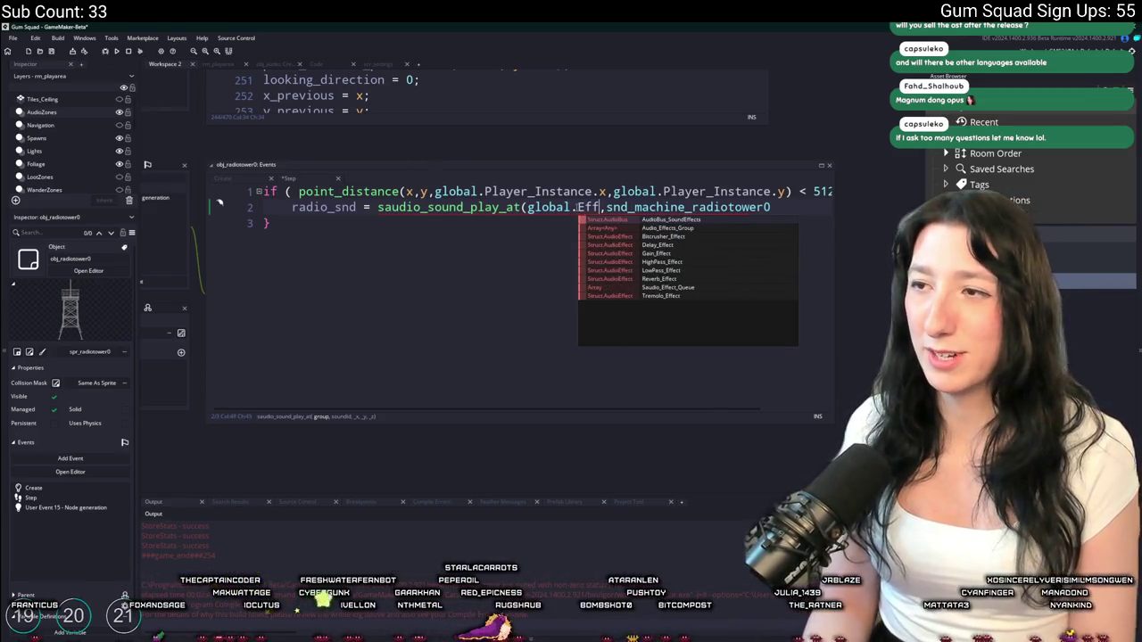
key(Down)
key(Return)
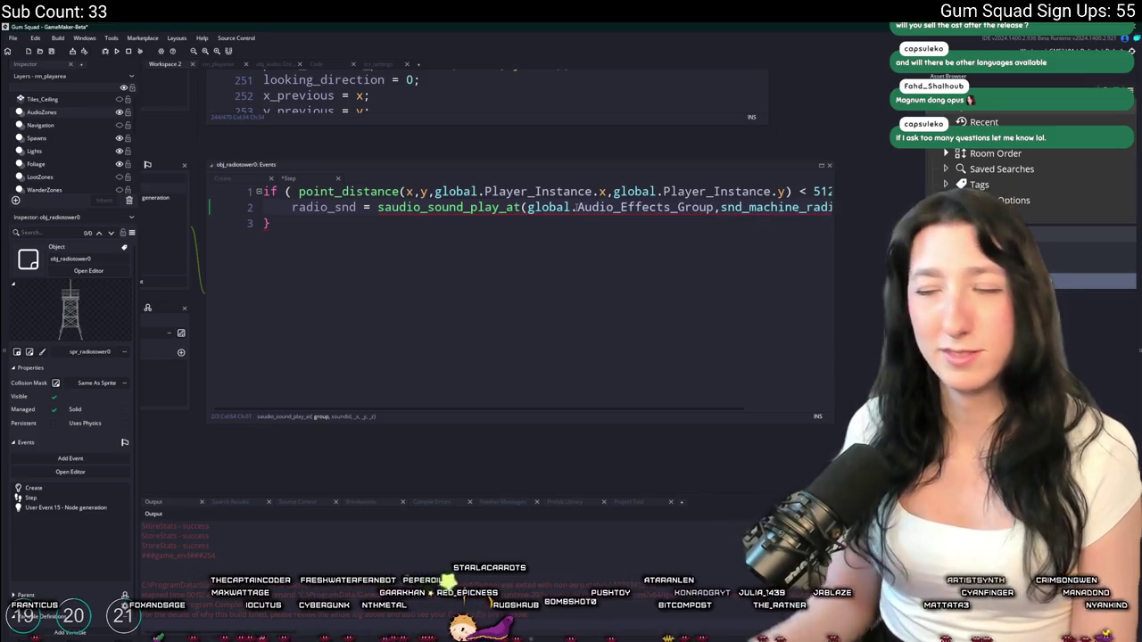
Complete the call with x, y, 0 arguments and a closing semicolon
key(End)
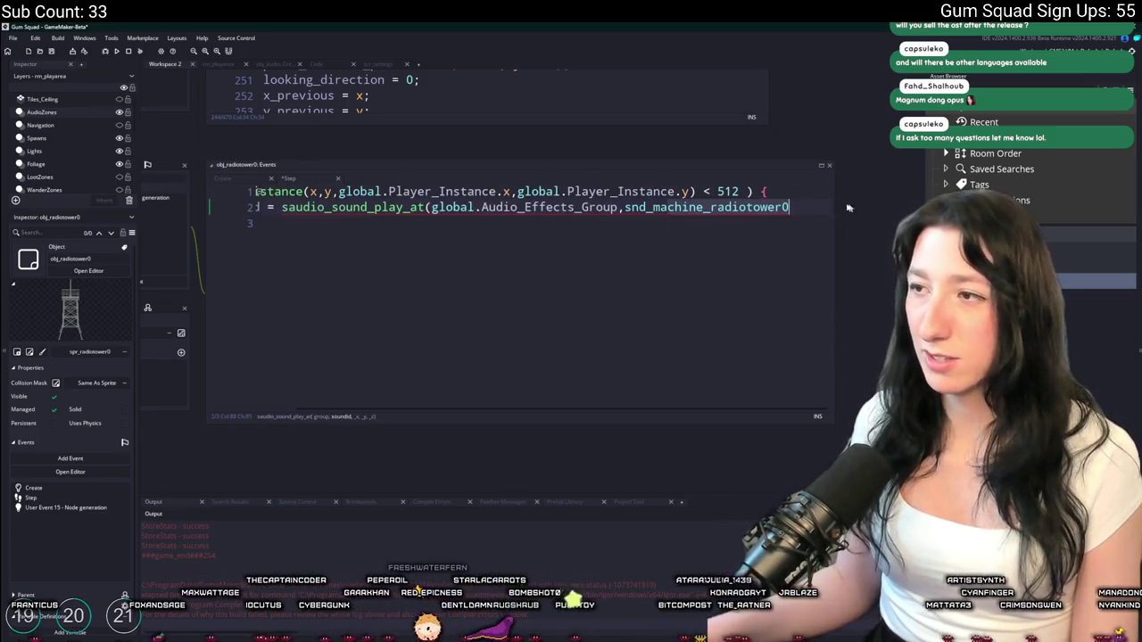
text(,x,y,)
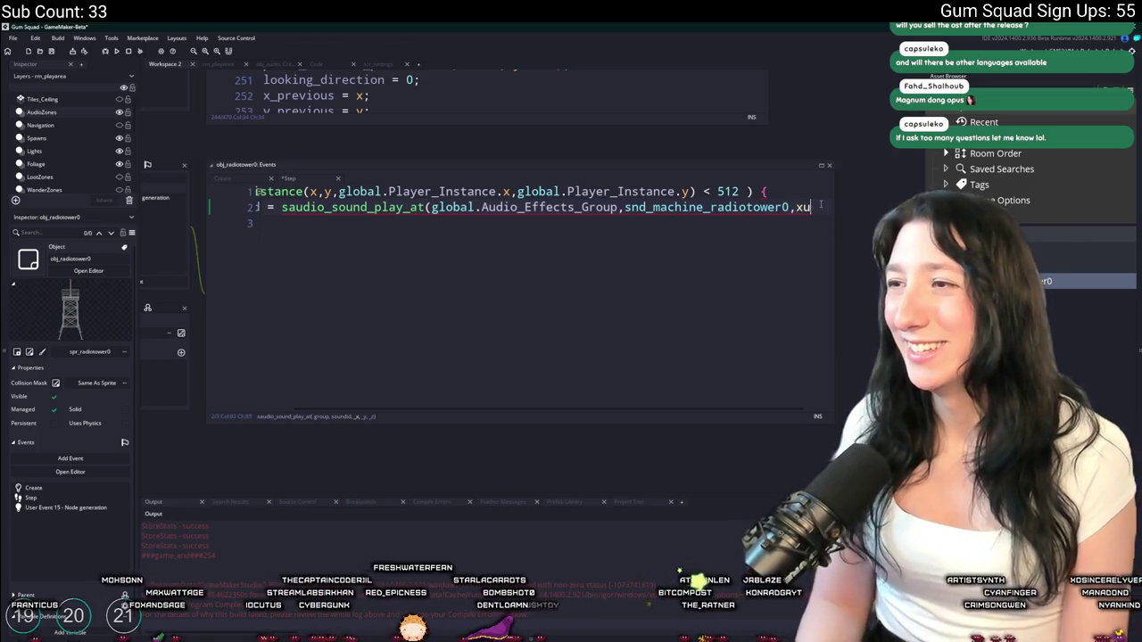
text(0);)
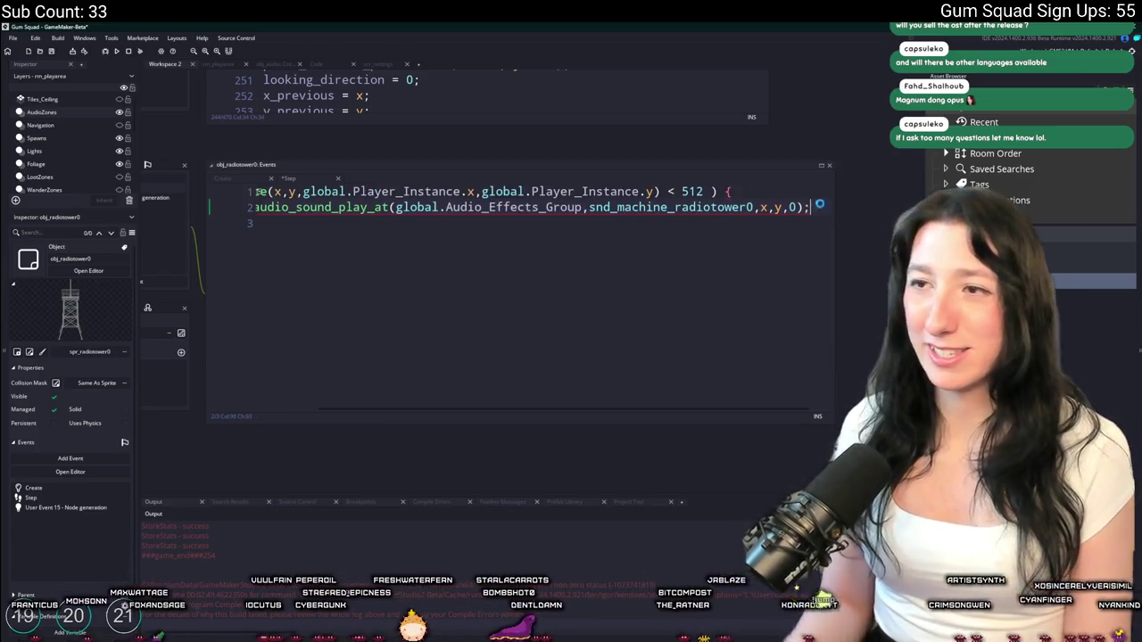
key(Down)
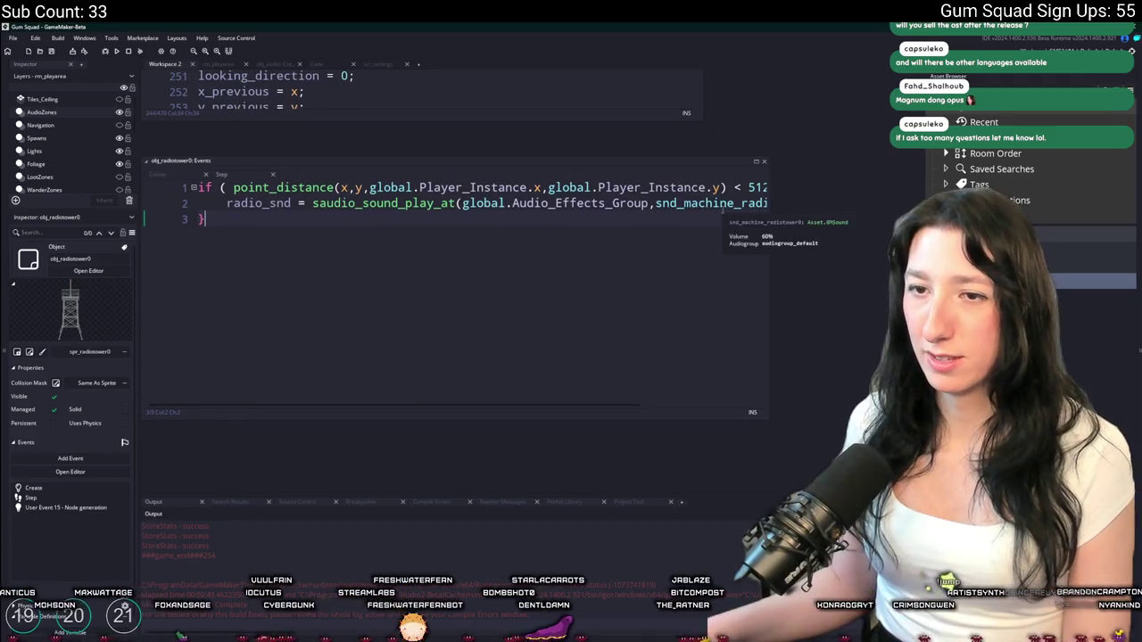
key(Up)
text(;)
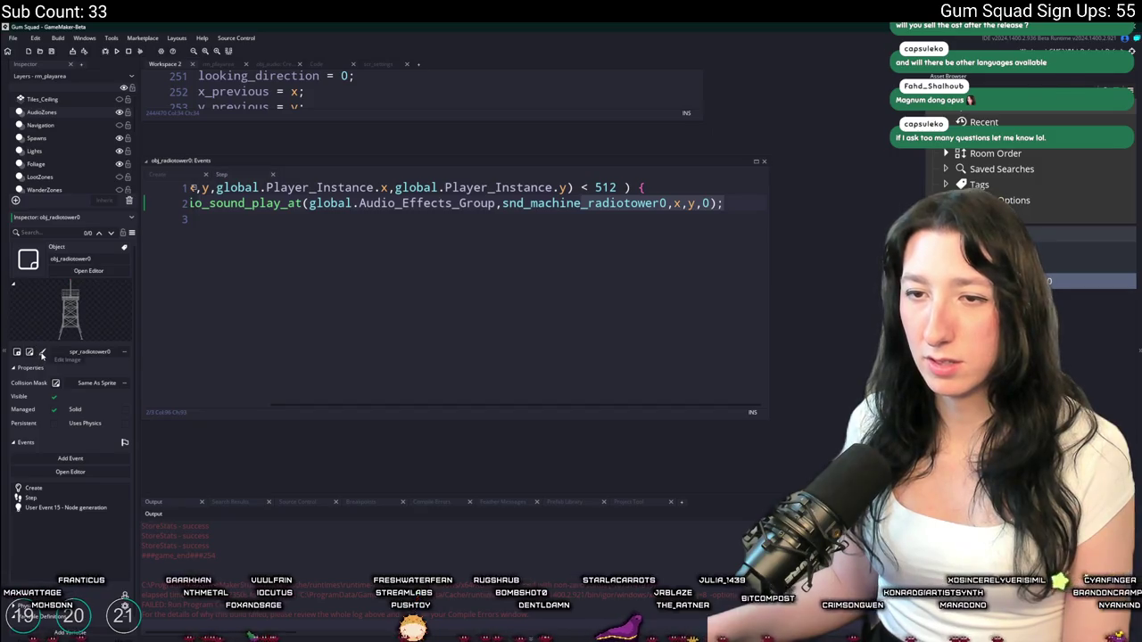
Shift the tower's y to y - 40 in the distance check and sound position
click(42, 354)
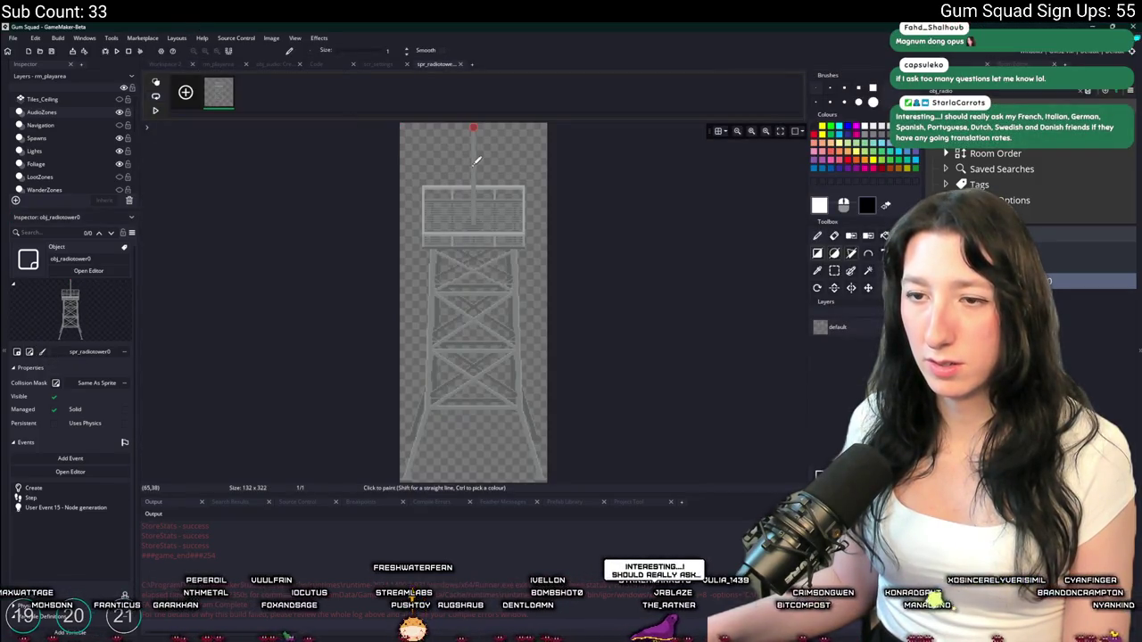
click(460, 64)
click(697, 204)
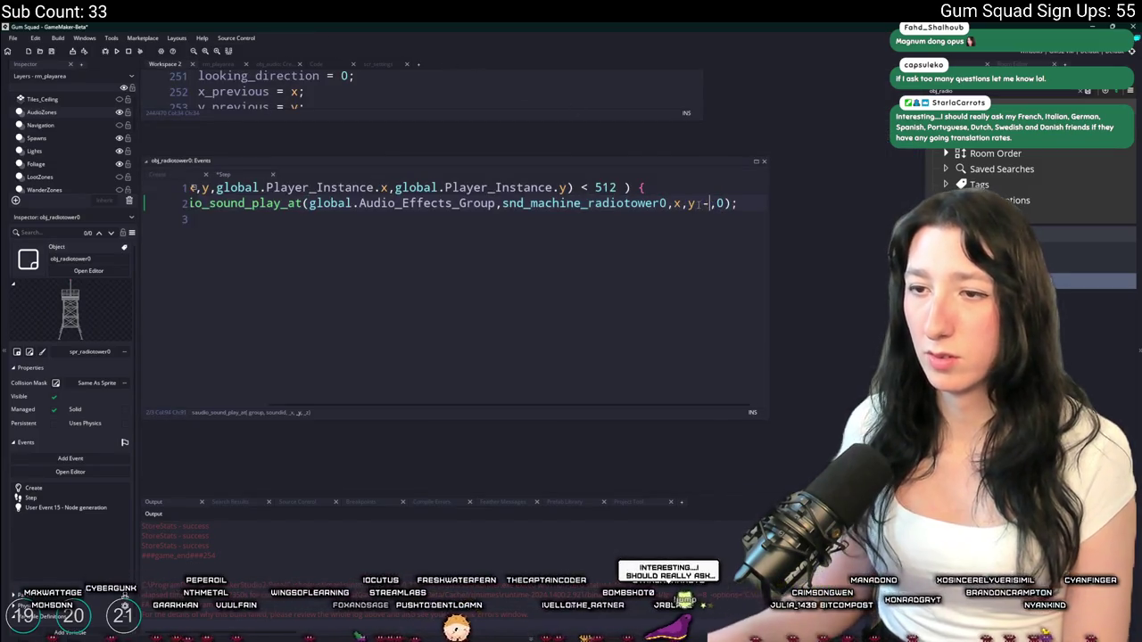
text(40)
click(618, 187)
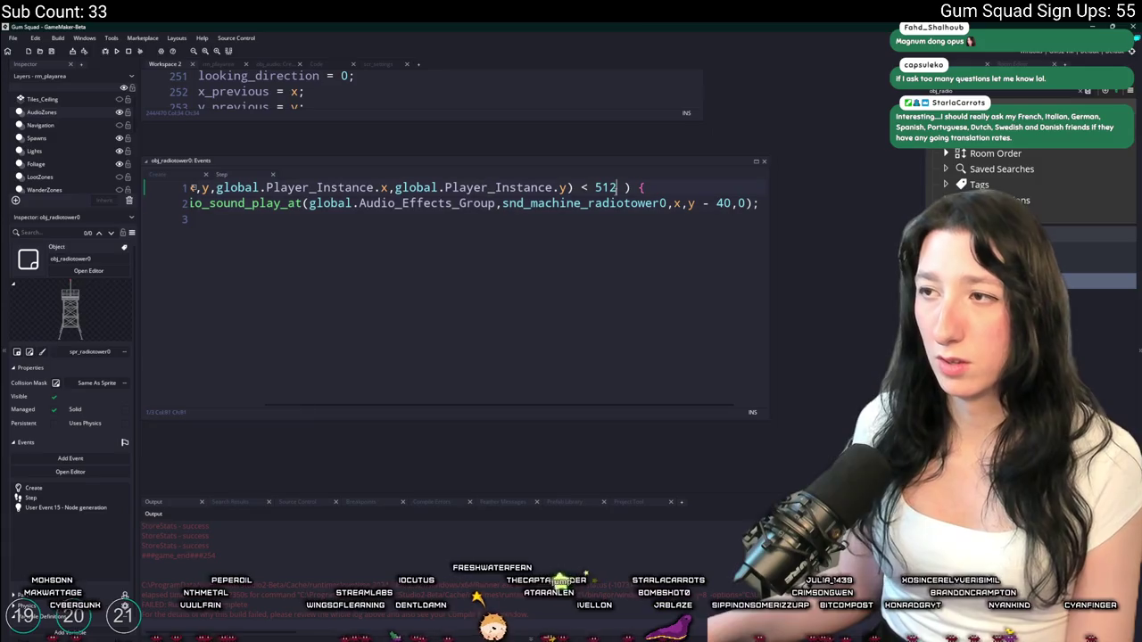
click(568, 203)
click(211, 187)
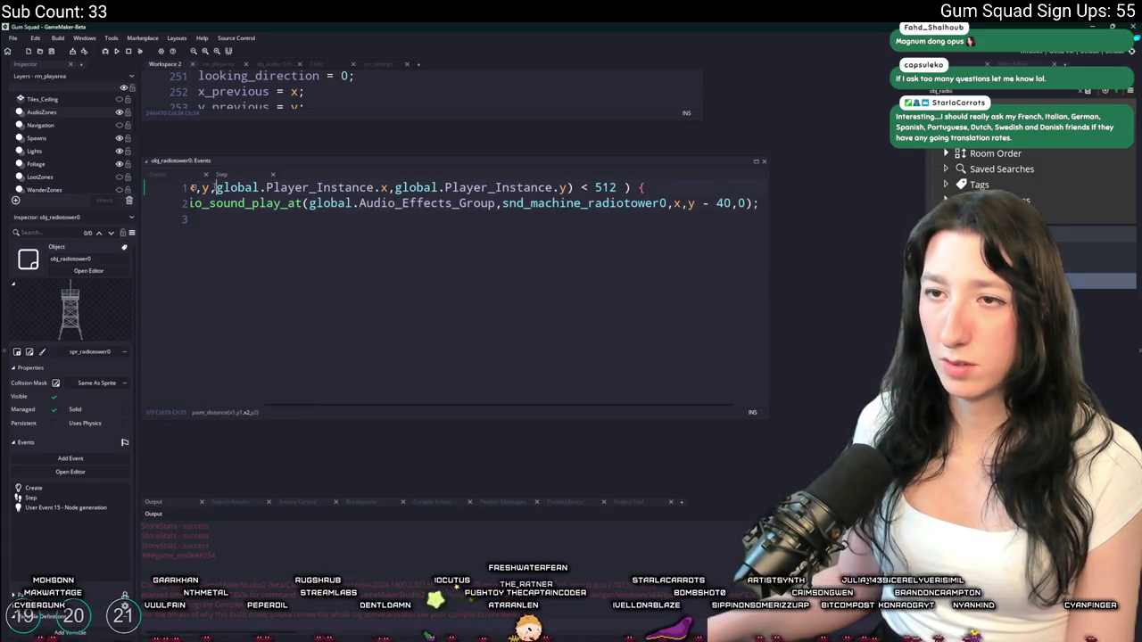
text(- 40)
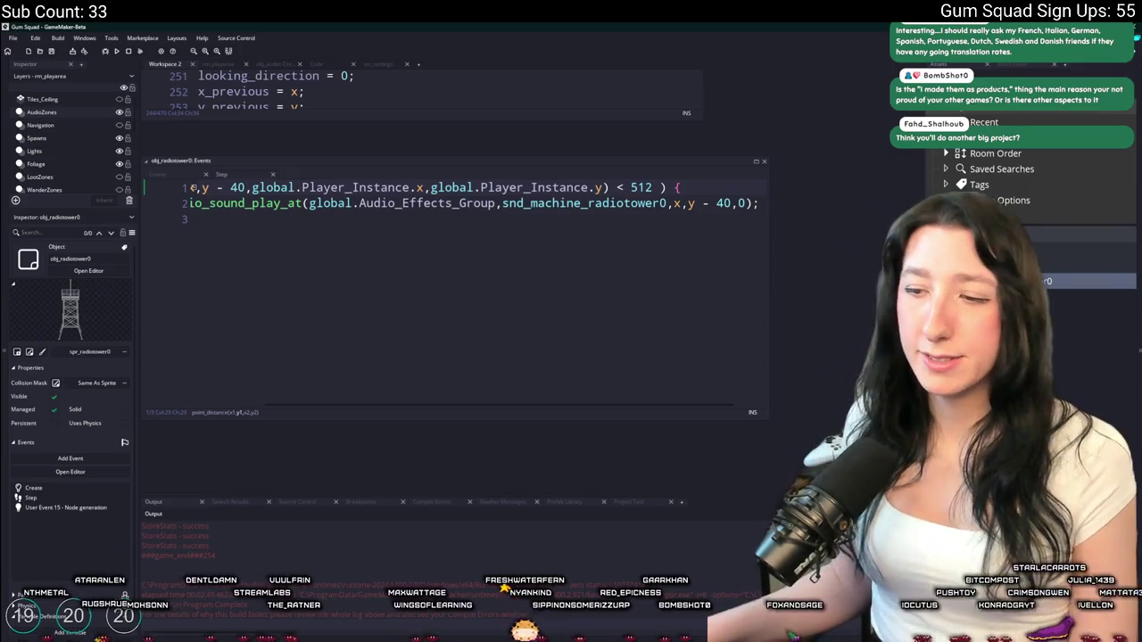
key(super)
Launch Steam and search the store for 'rock god ty' to reach Rock God Tycoon
text(steam)
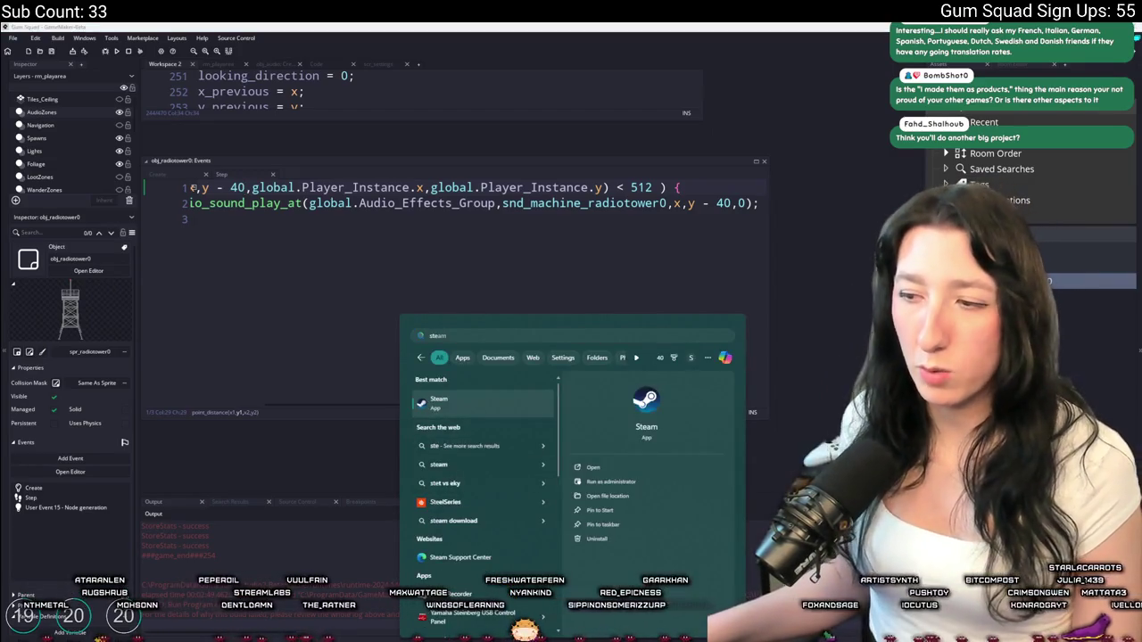
key(Return)
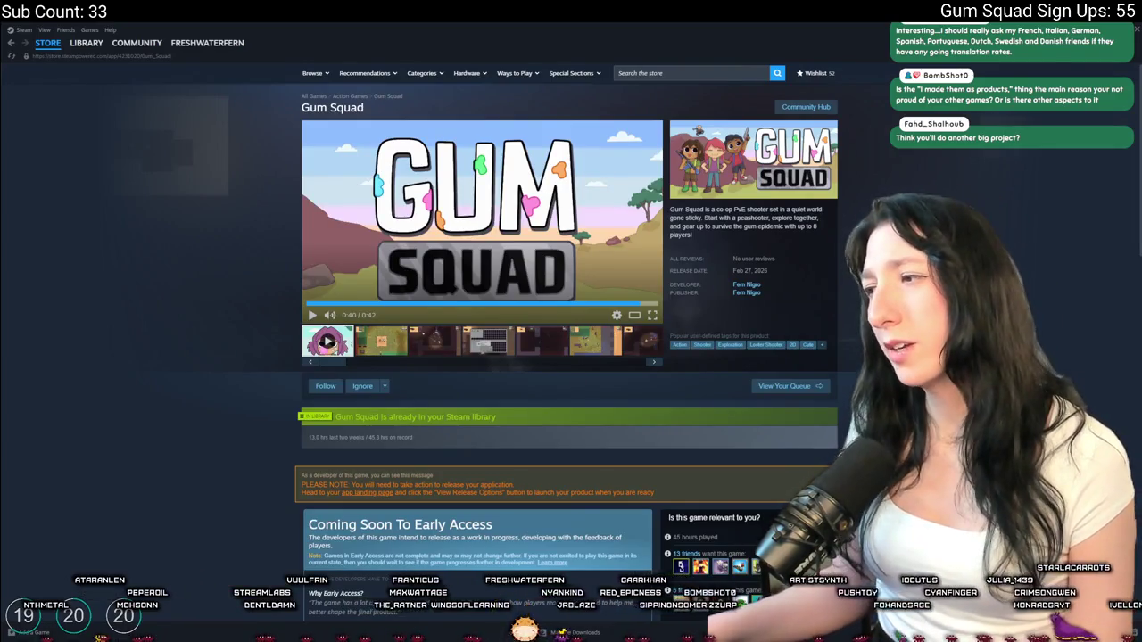
click(730, 72)
text(rock god ty)
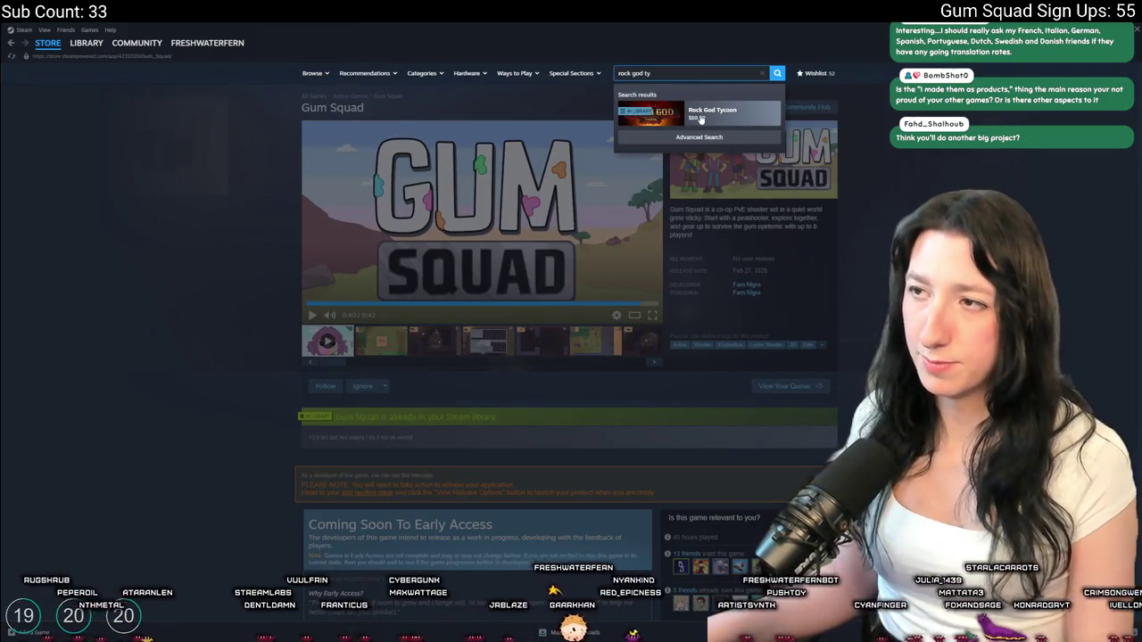
click(701, 114)
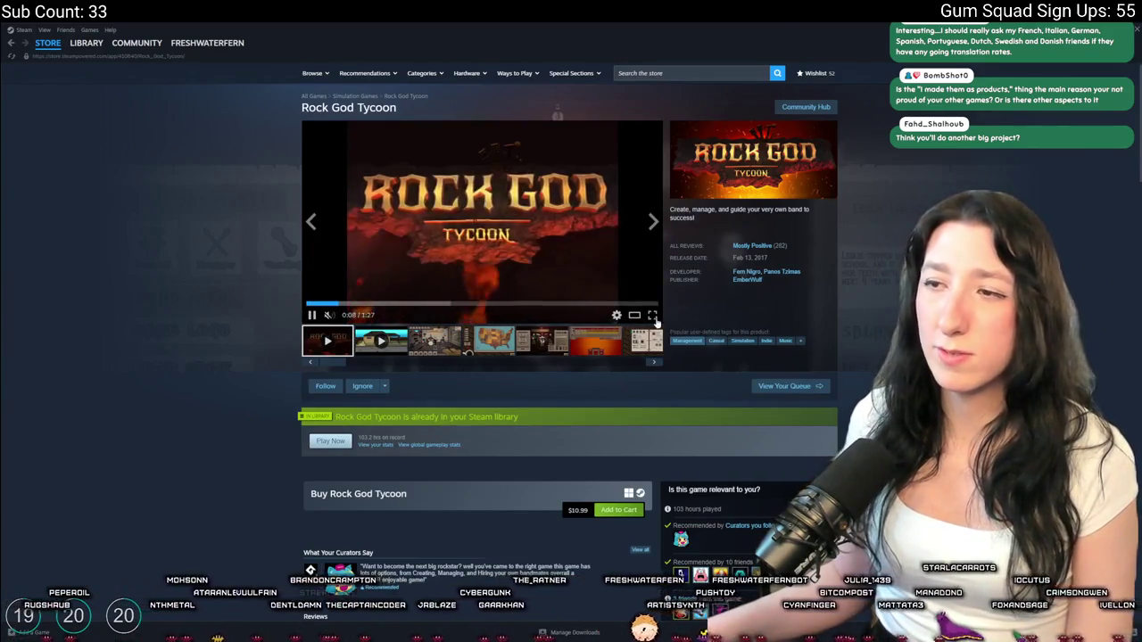
Watch the Rock God Tycoon trailer full screen, then browse its screenshots at full size
click(652, 315)
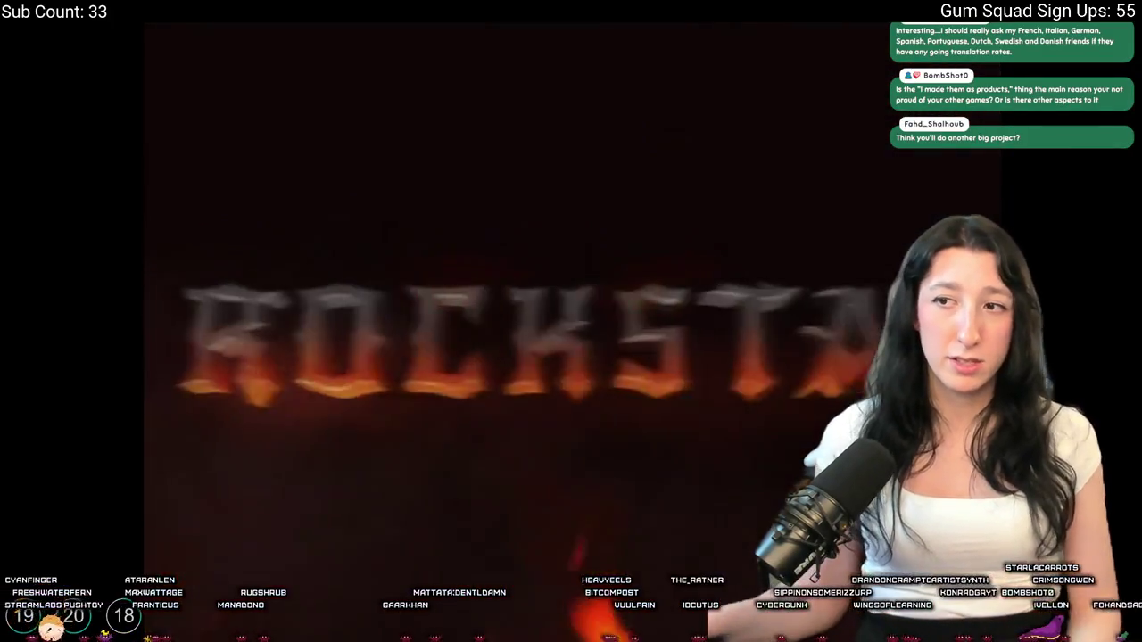
key(Escape)
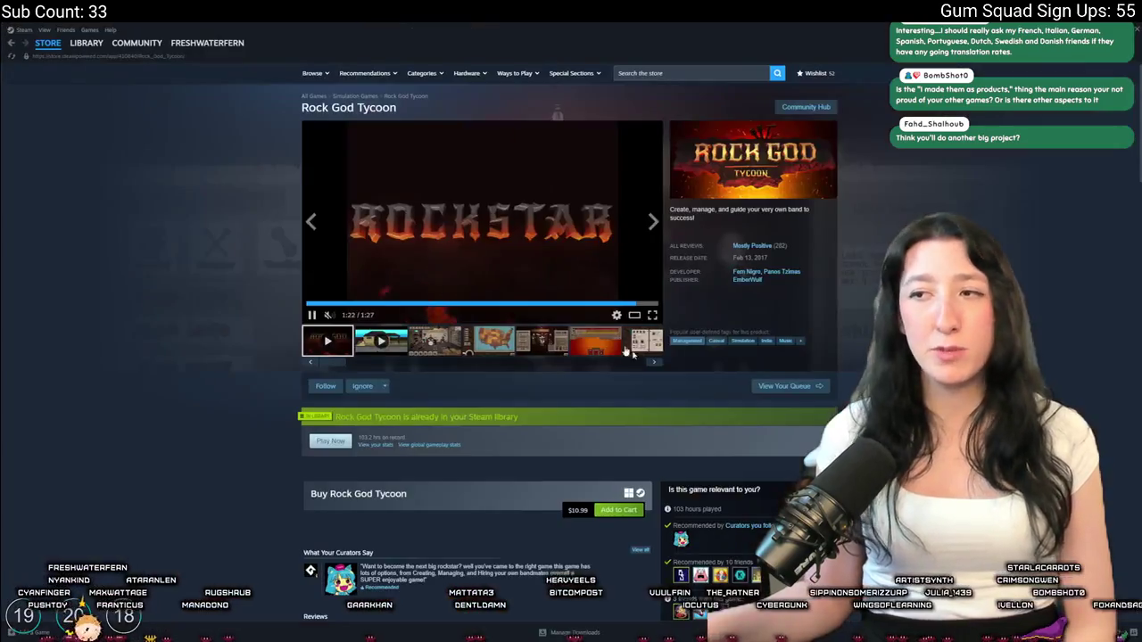
click(437, 340)
click(571, 223)
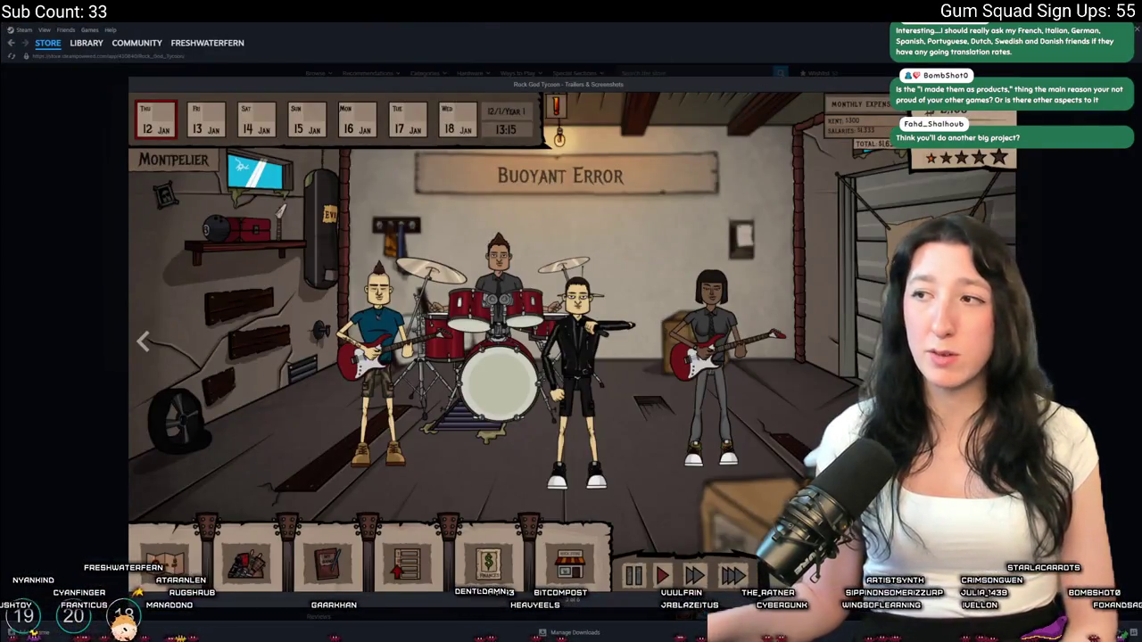
key(Right)
key(Right)
key(Right)
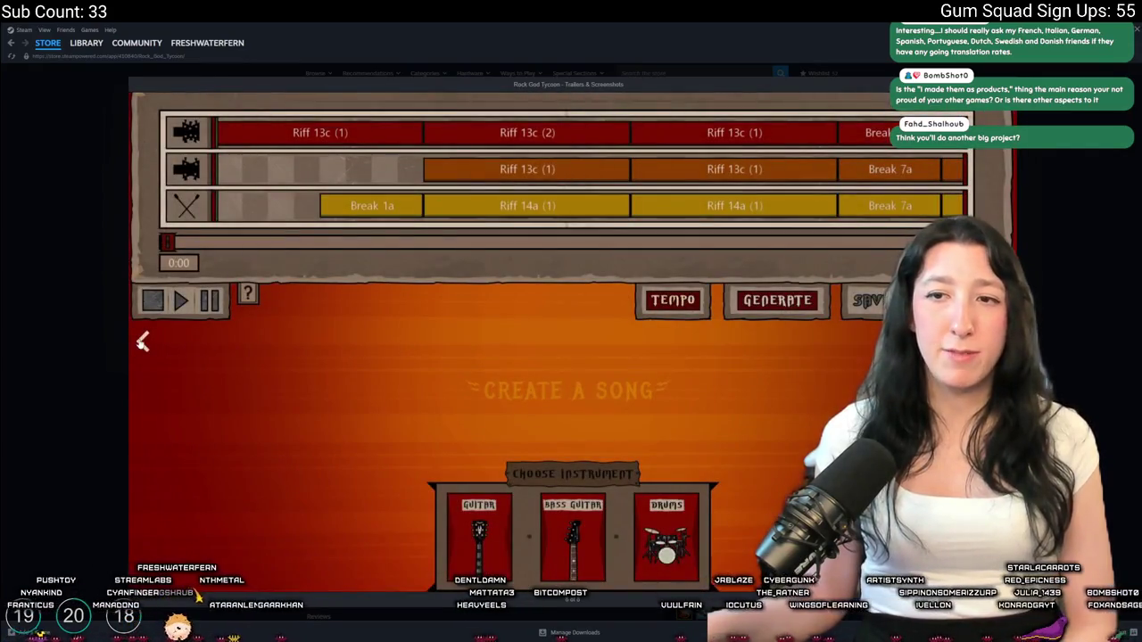
click(143, 341)
key(Right)
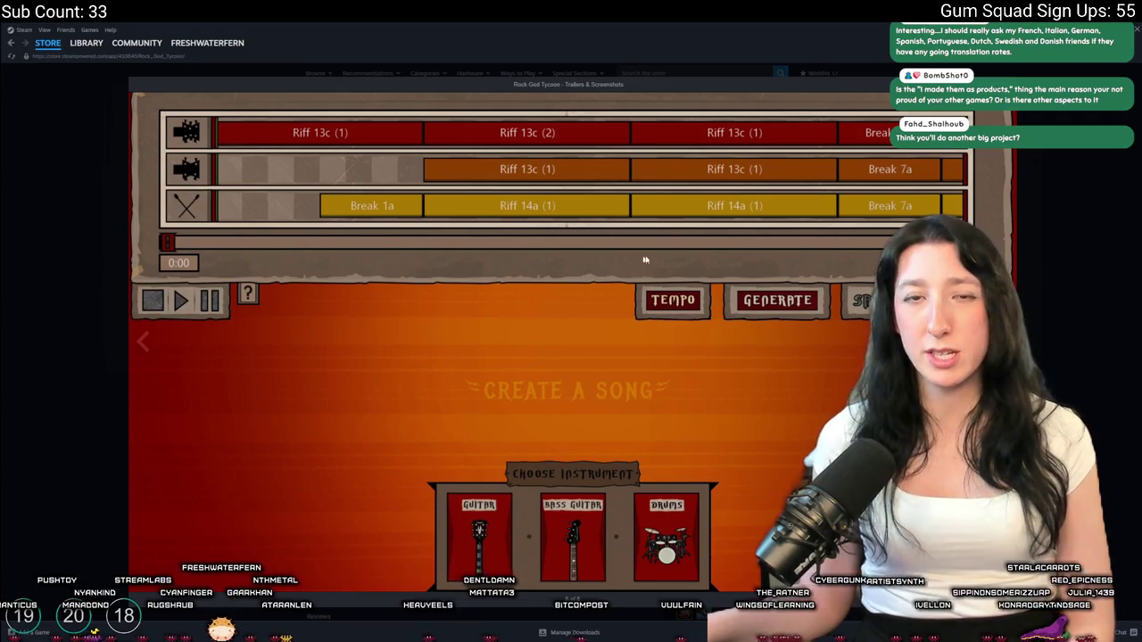
key(Right)
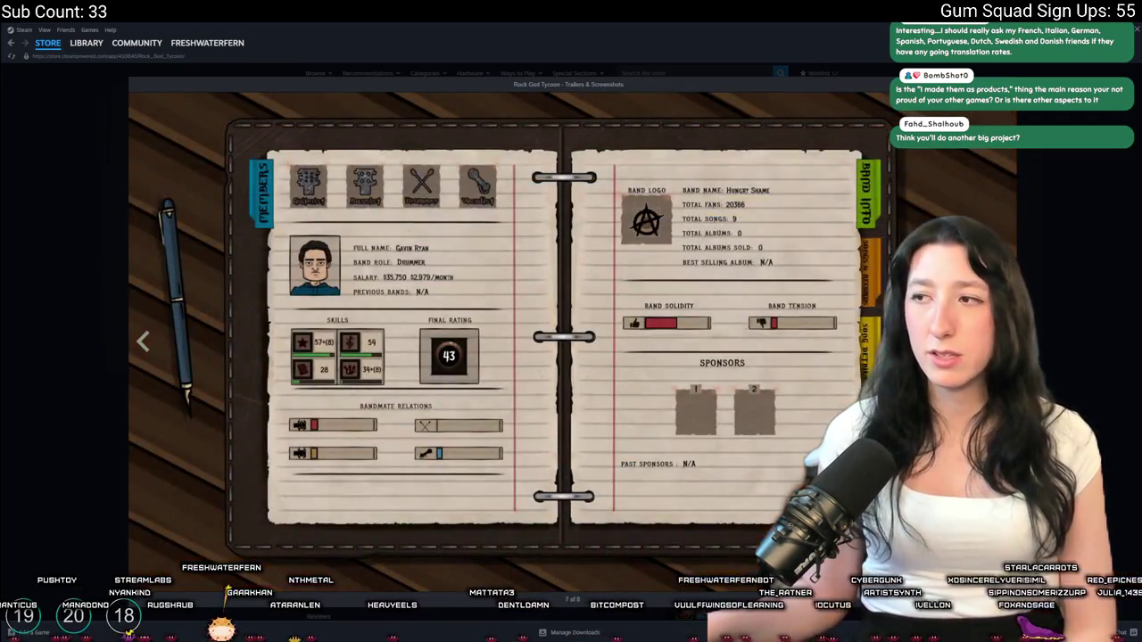
key(Right)
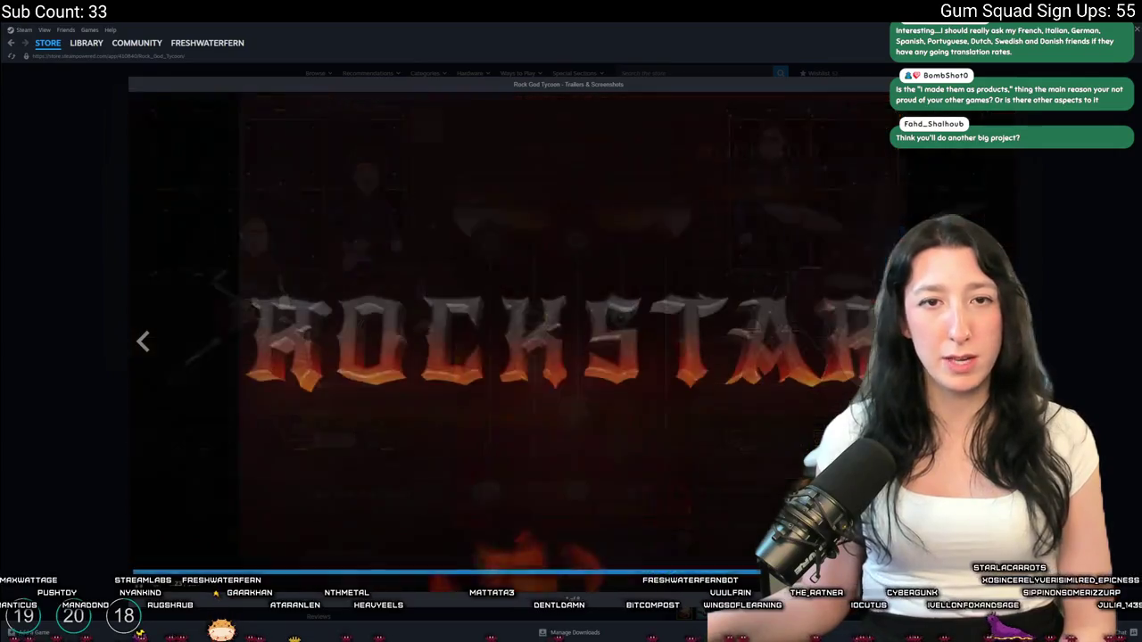
key(Escape)
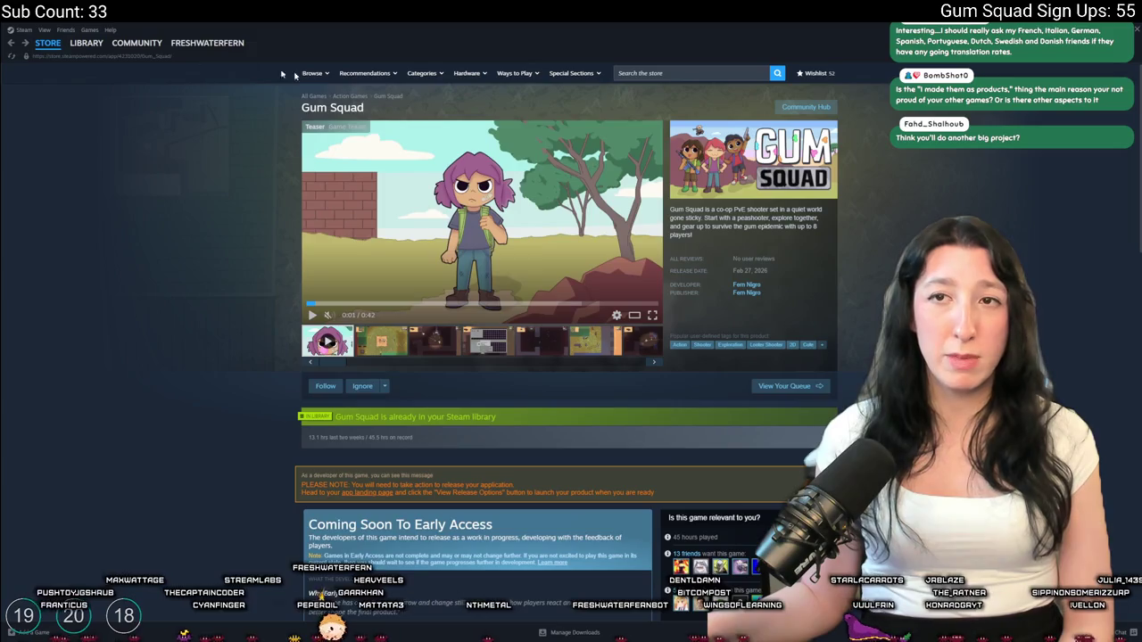
From the developer's eight-game list, open Don't Sink and play its trailer full screen
click(747, 286)
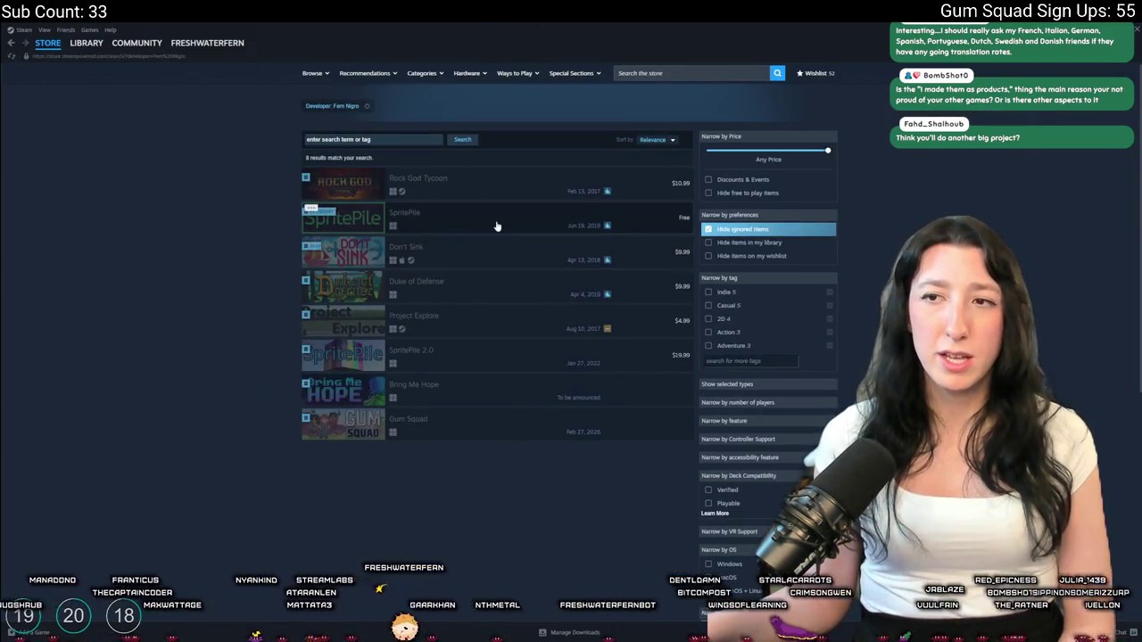
click(449, 250)
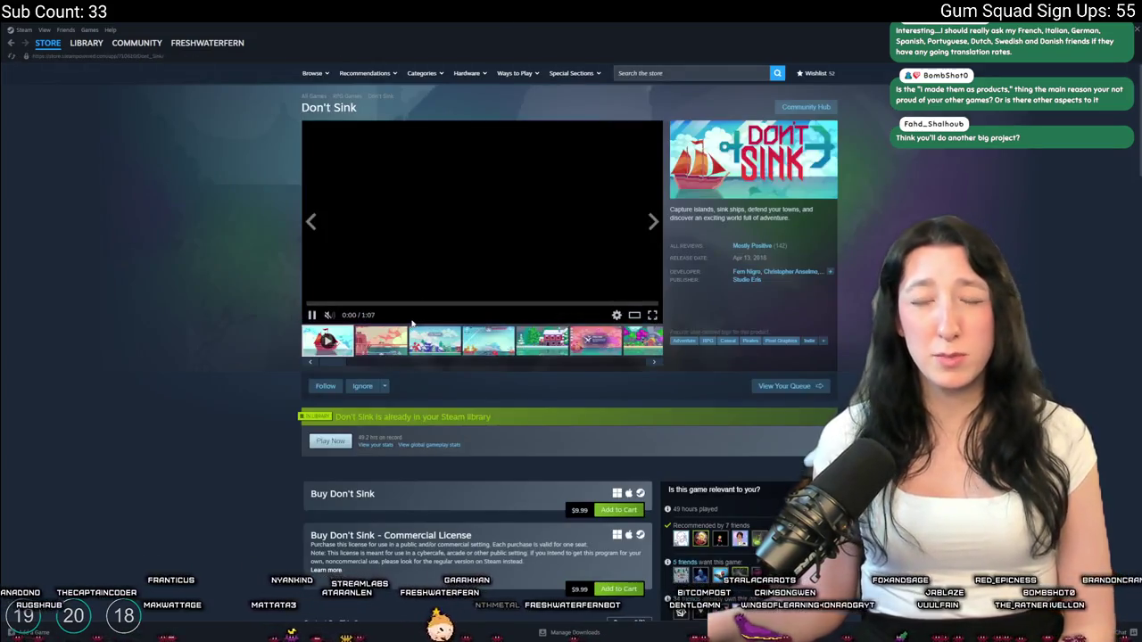
click(361, 304)
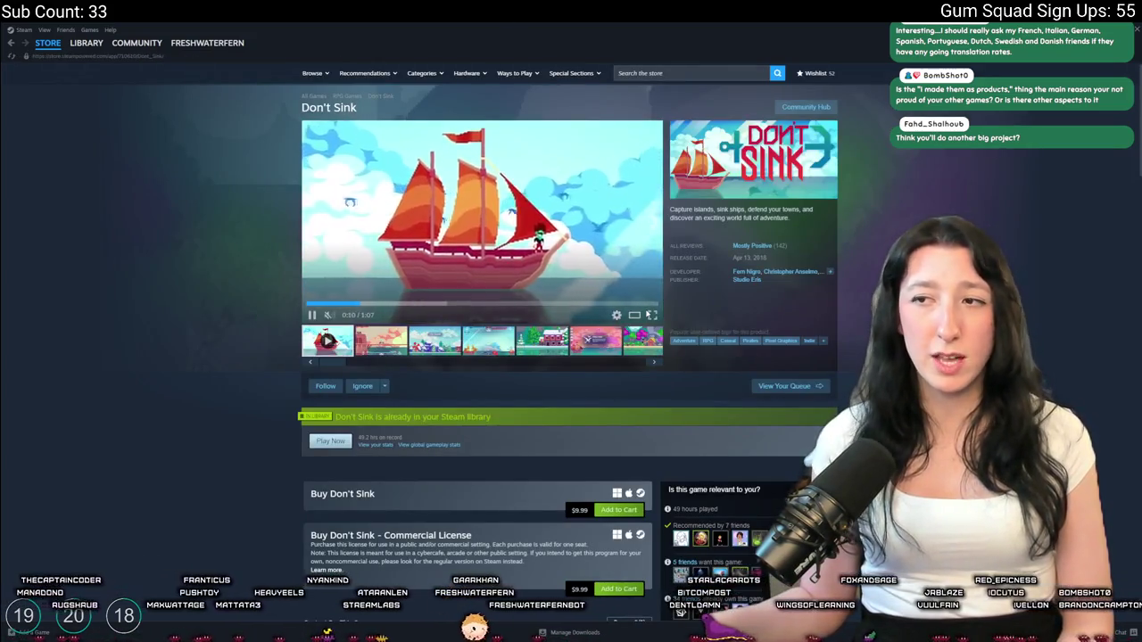
click(650, 315)
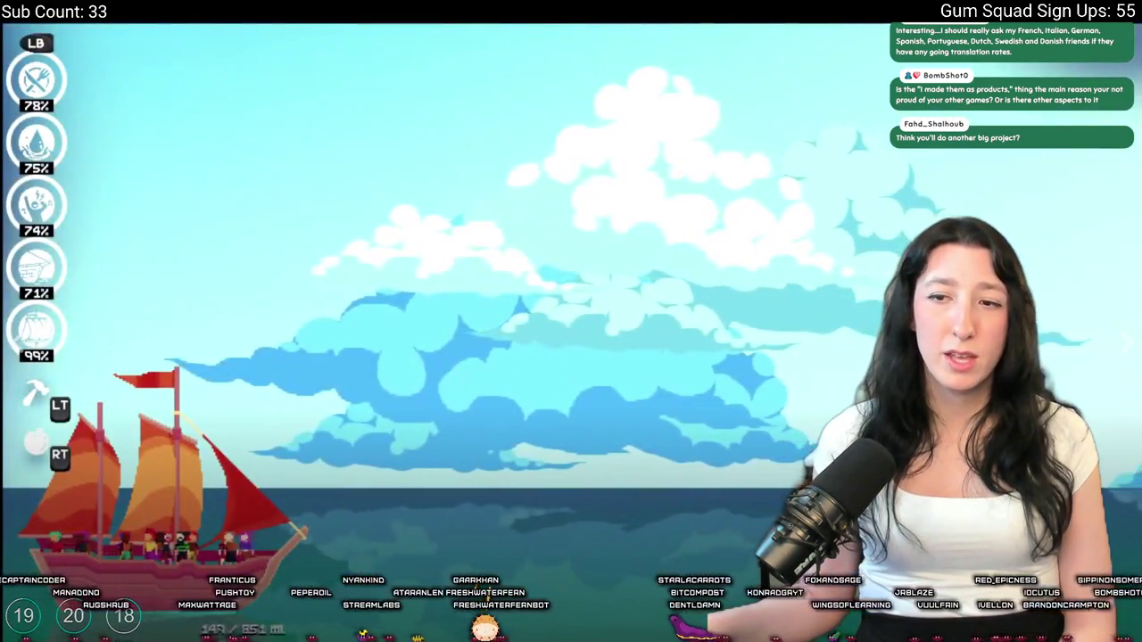